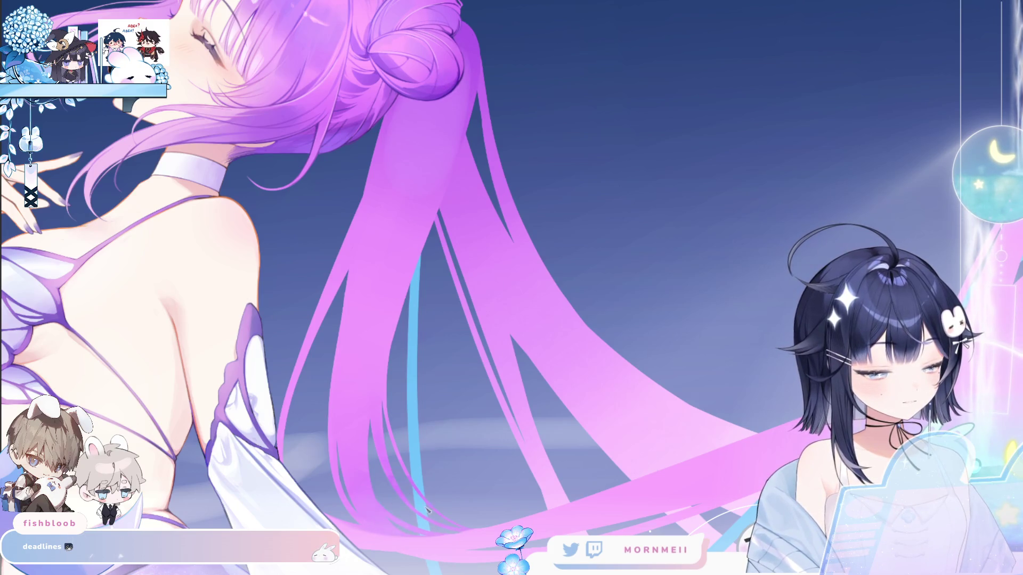
# Zoom in on the pink hair strands, reset, then frame the twin tails and sleeve up close.
pyautogui.click(513, 192)
pyautogui.click(513, 191)
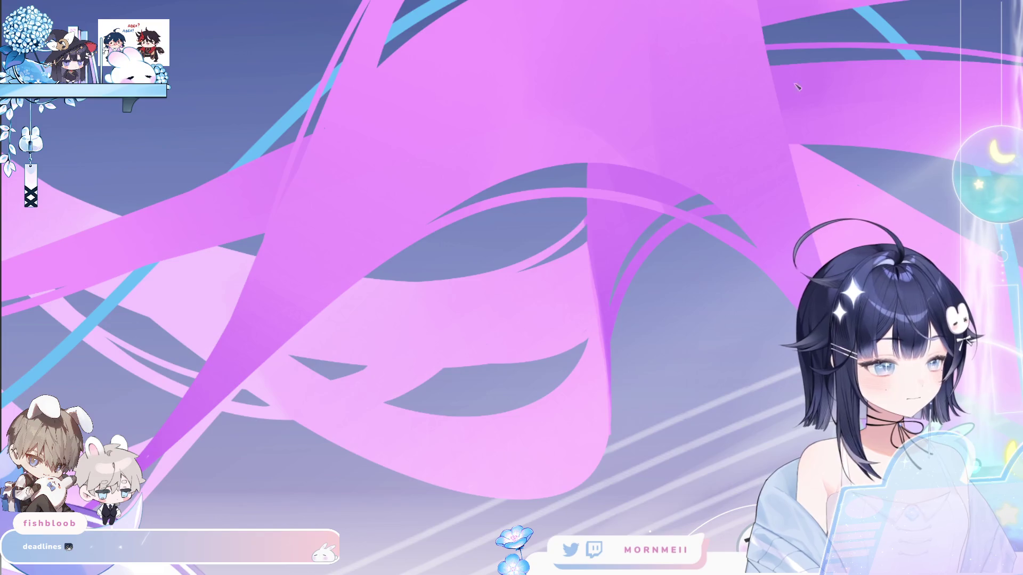
pyautogui.click(513, 192)
pyautogui.click(513, 192)
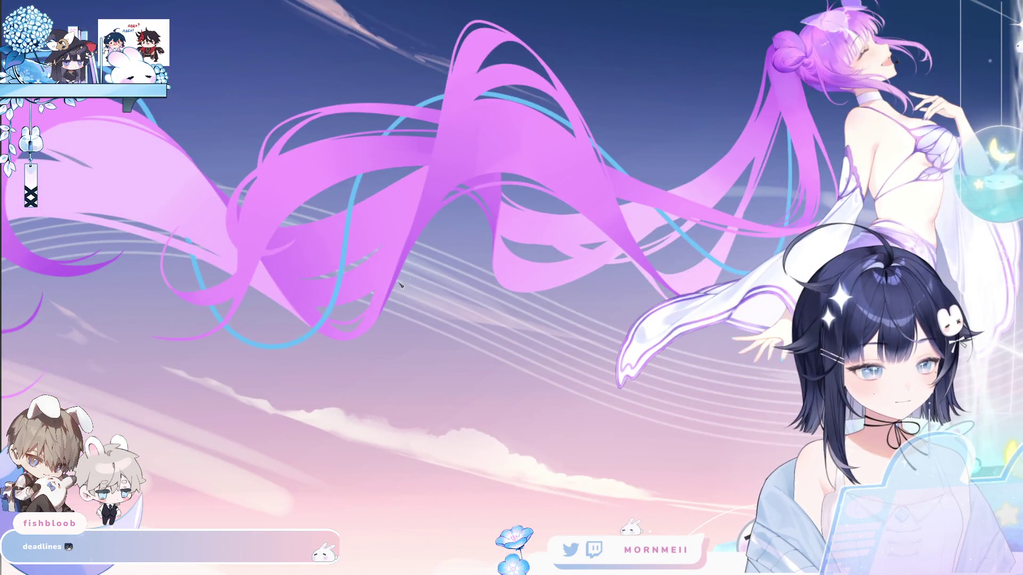
pyautogui.click(224, 289)
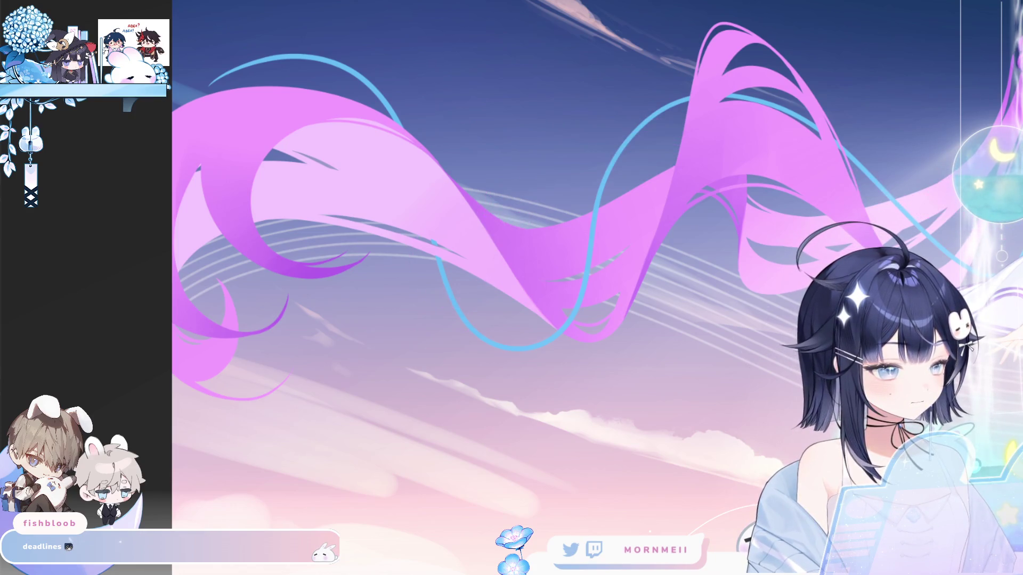
pyautogui.click(394, 230)
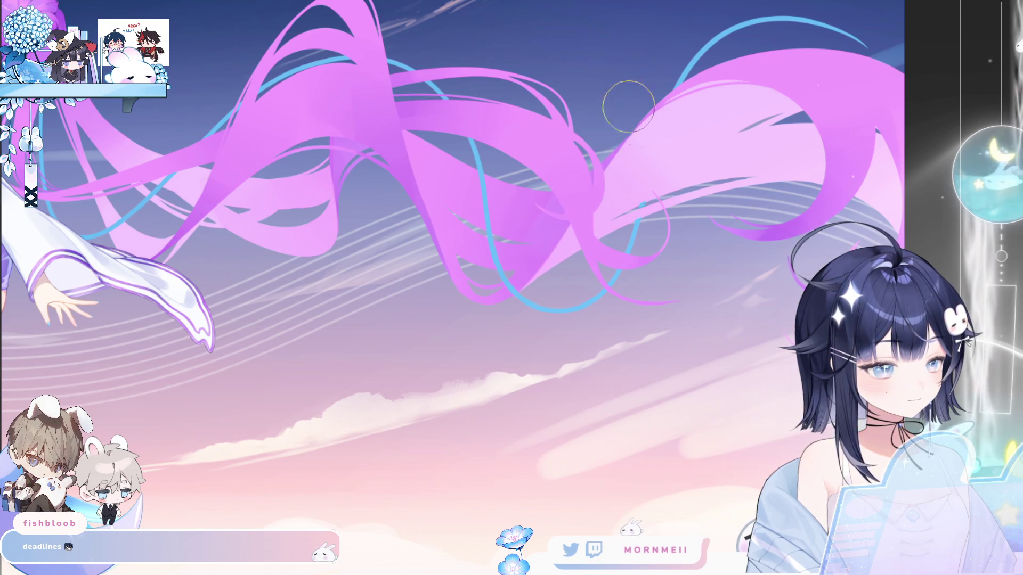
# Fit the illustration to the window, mirror it horizontally, and zoom back in on the figure.
pyautogui.click(614, 121)
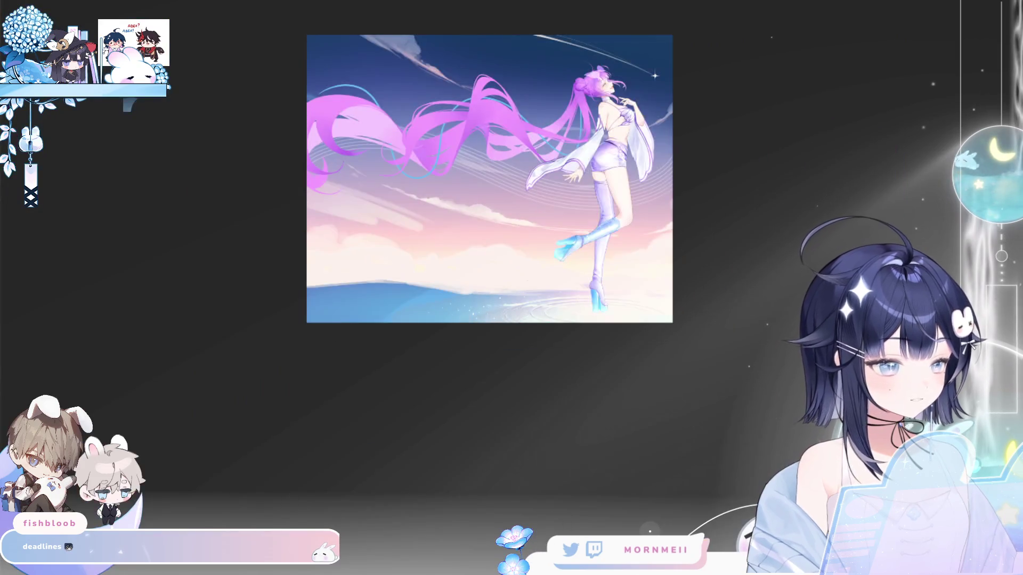
pyautogui.press('h')
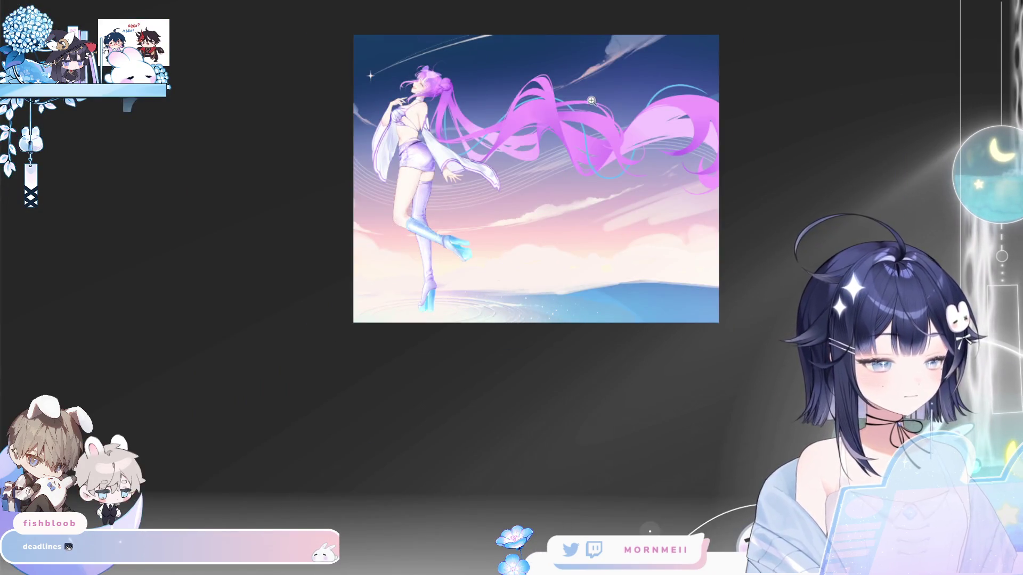
pyautogui.click(605, 123)
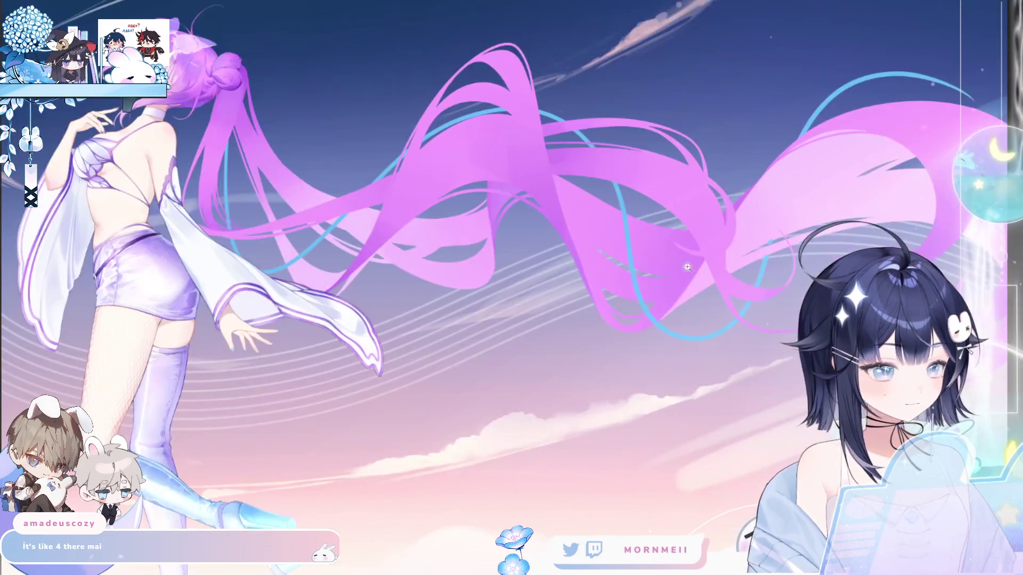
# Zoom in on the hair bun, zoom out, then zoom in on the face and mirror the view.
pyautogui.click(202, 61)
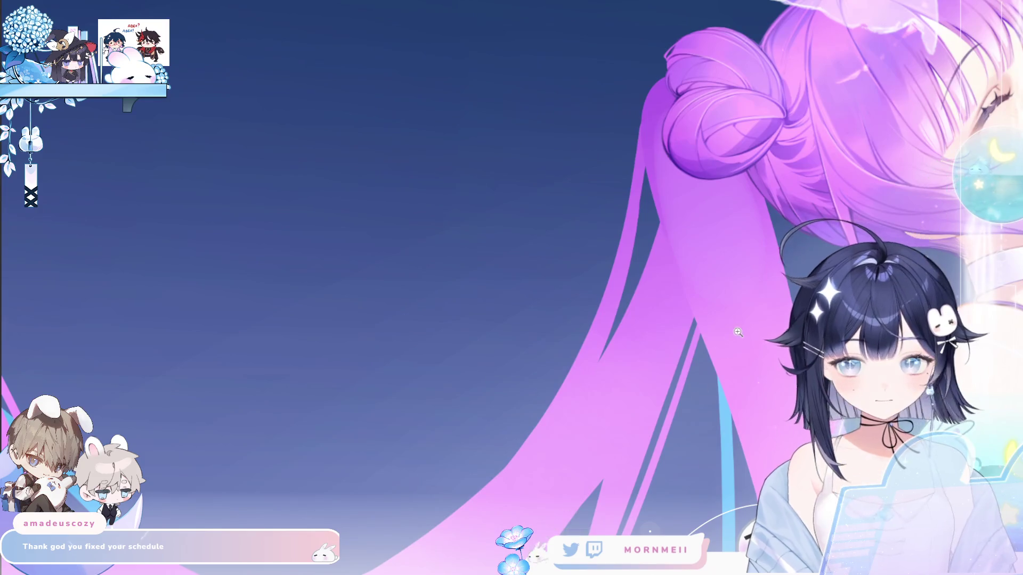
pyautogui.click(525, 207)
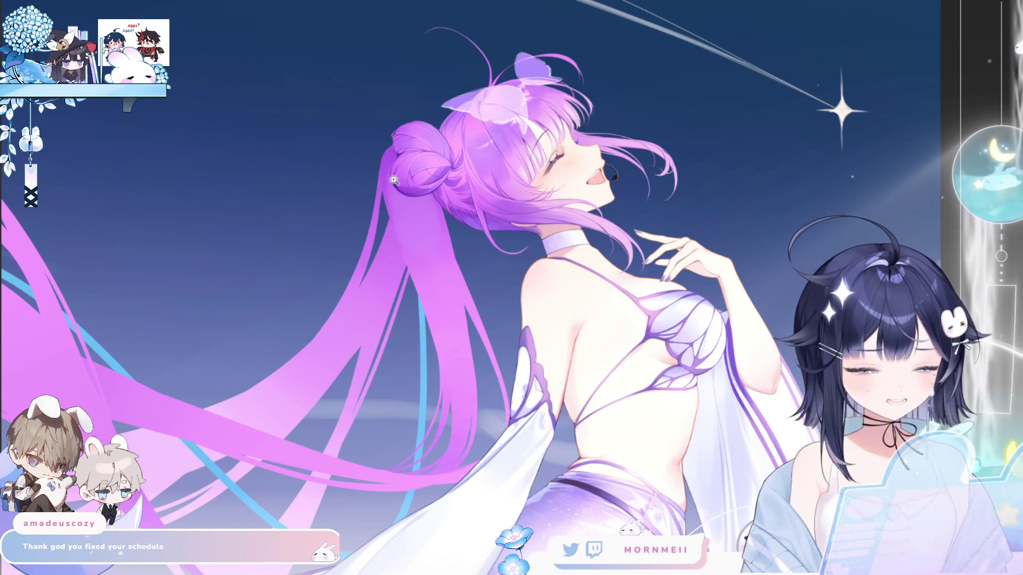
pyautogui.click(382, 139)
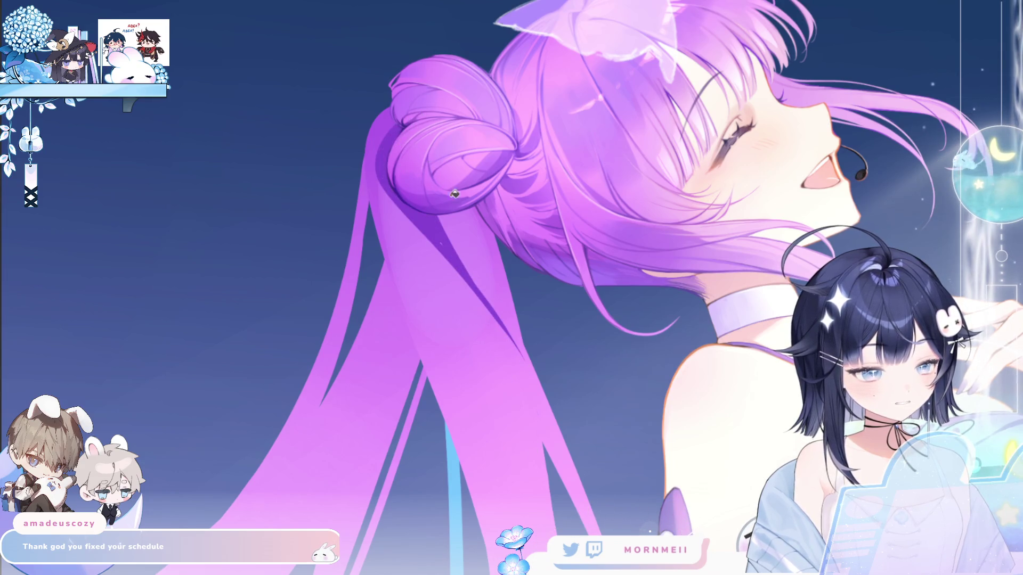
pyautogui.click(473, 295)
pyautogui.click(507, 364)
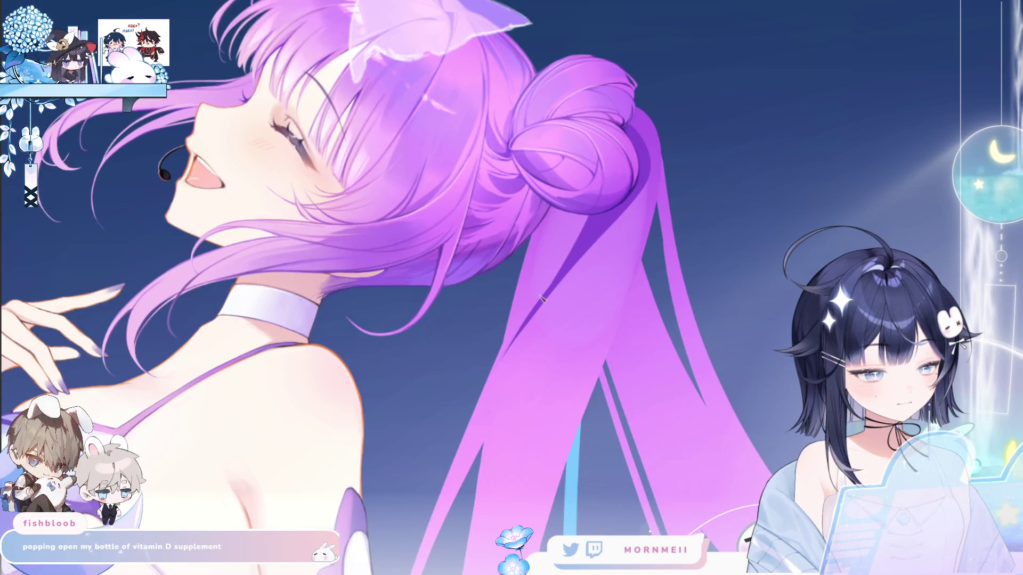
pyautogui.click(499, 361)
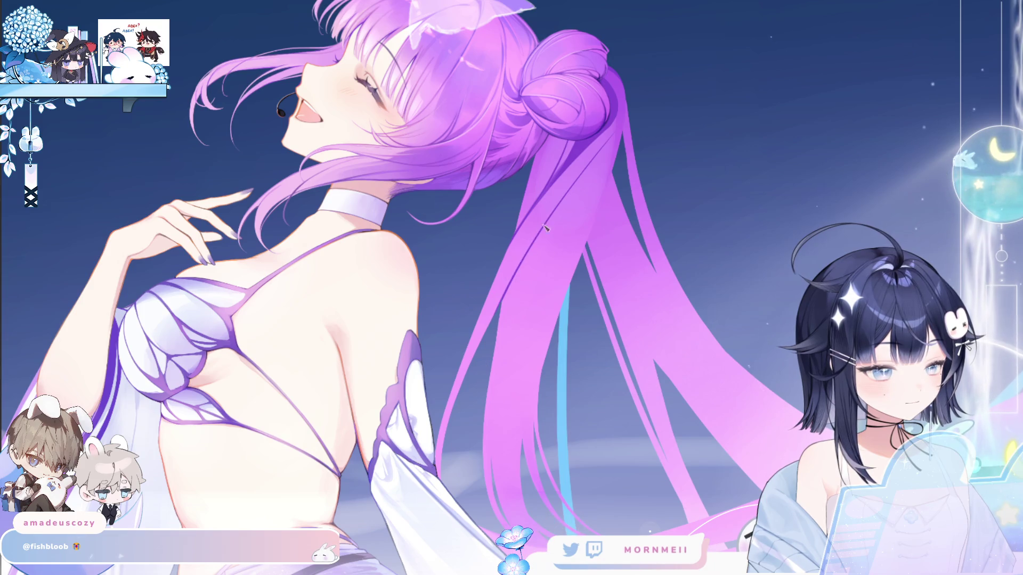
# Fit the artwork, zoom in on the upper body, and toggle the horizontal mirror to compare.
pyautogui.click(620, 84)
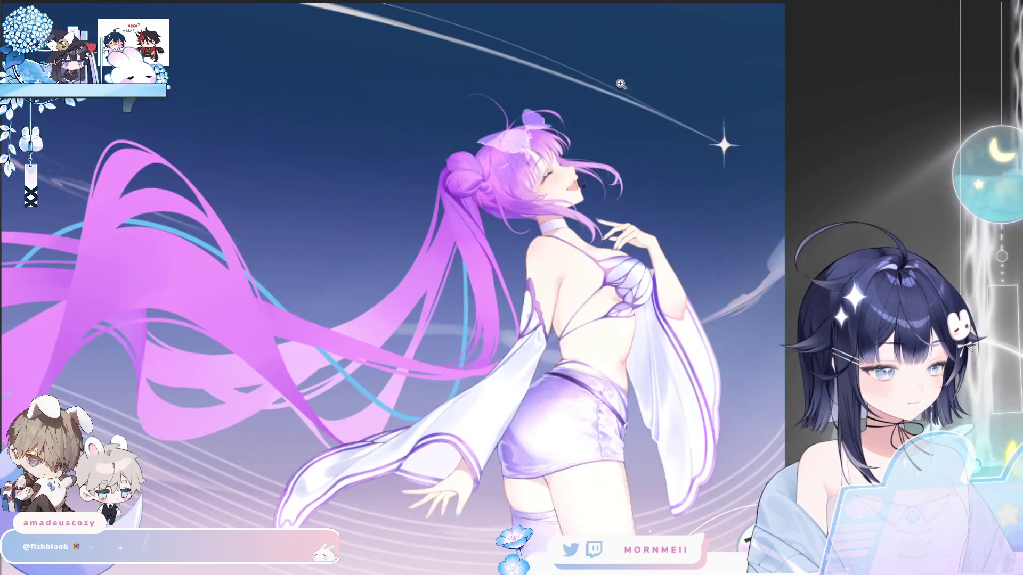
pyautogui.click(459, 261)
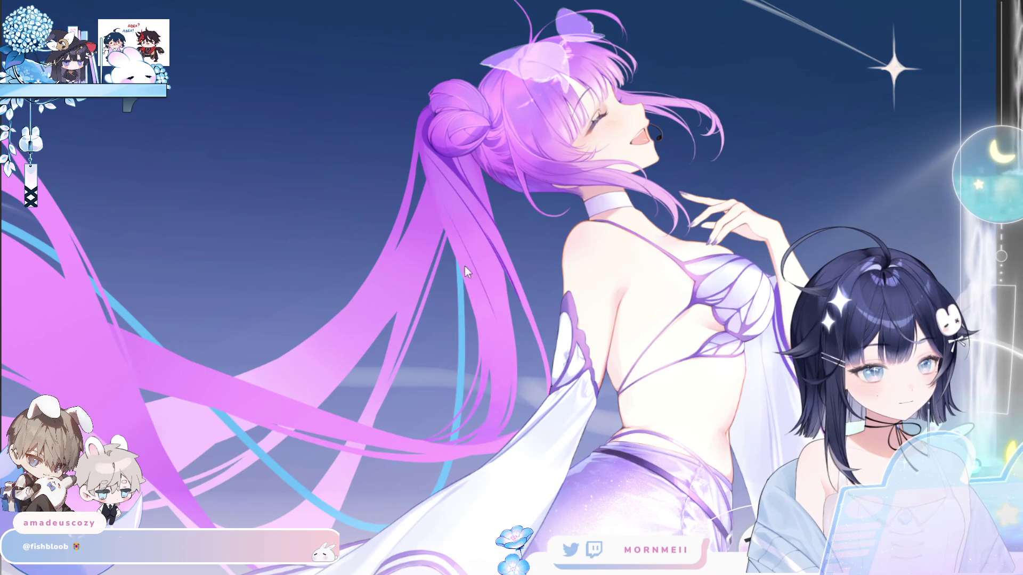
pyautogui.press('h')
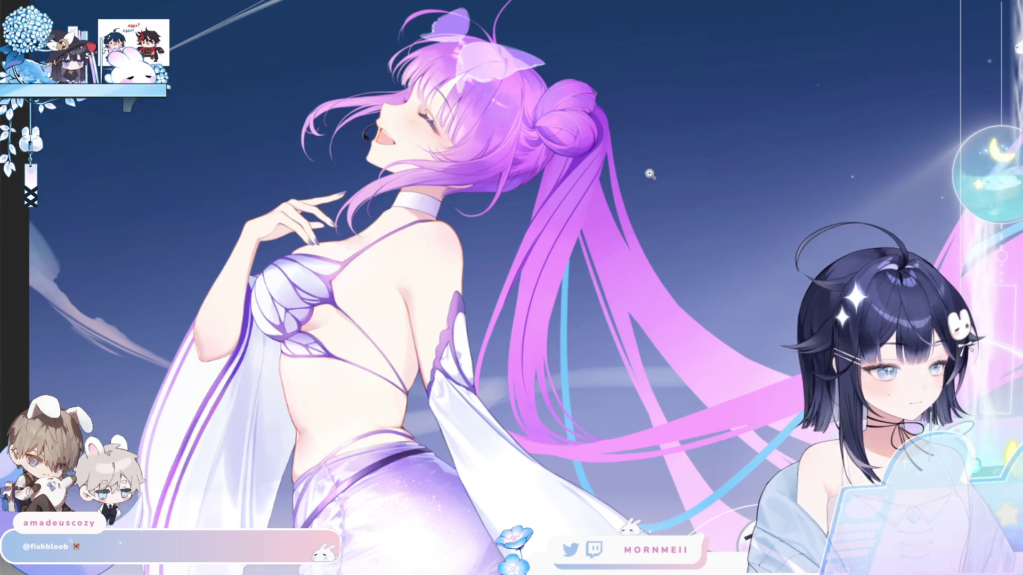
pyautogui.click(462, 319)
pyautogui.press('h')
# Zoom closer on the figure and hair, flip right then left, and pan across the upper body.
pyautogui.click(666, 161)
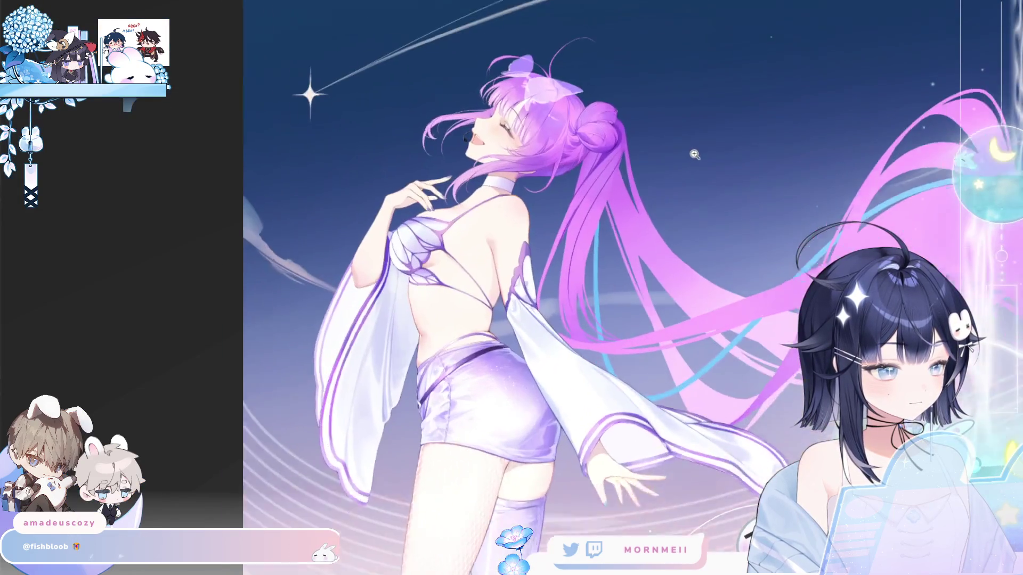
pyautogui.click(648, 179)
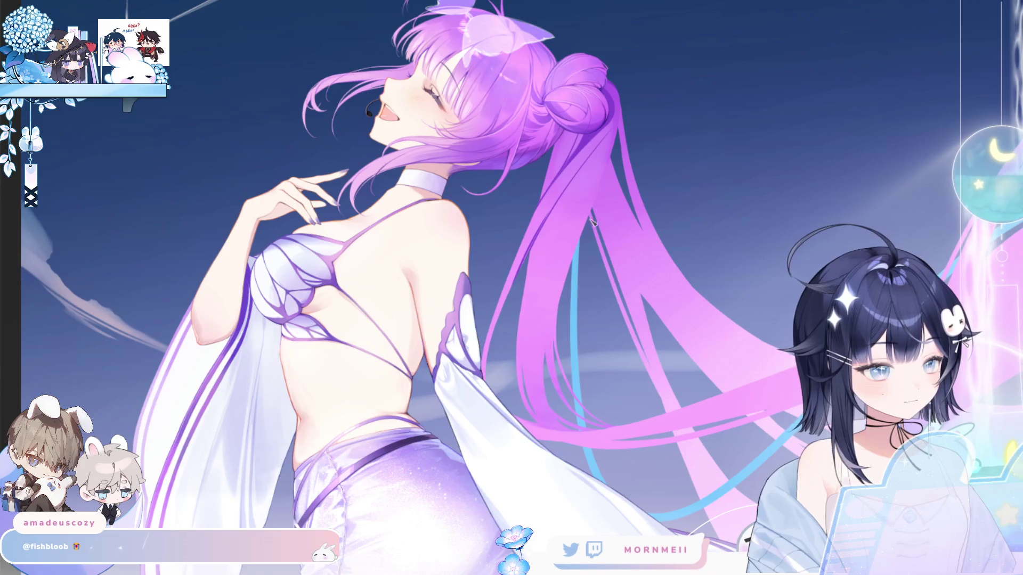
pyautogui.press('h')
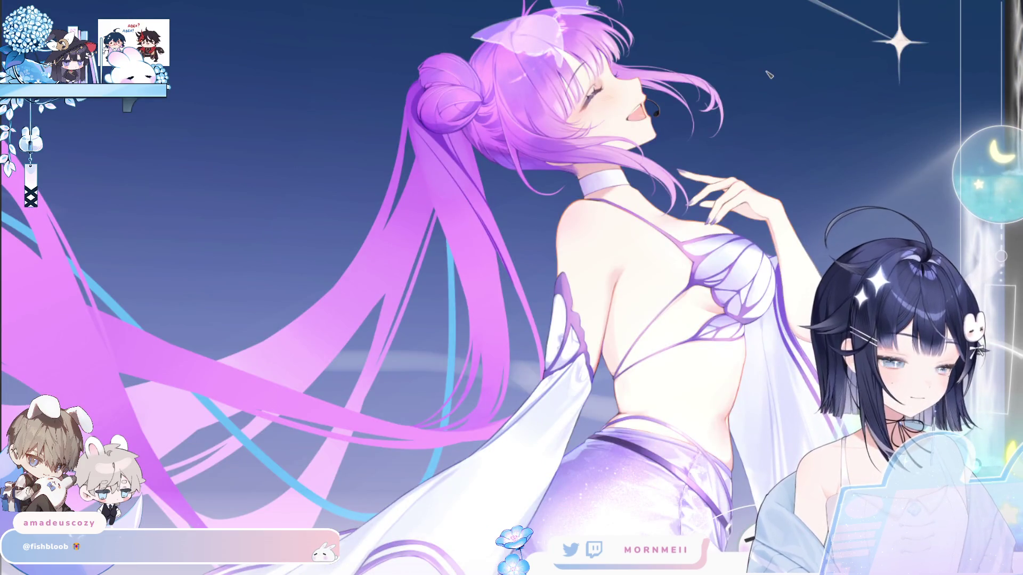
pyautogui.press('h')
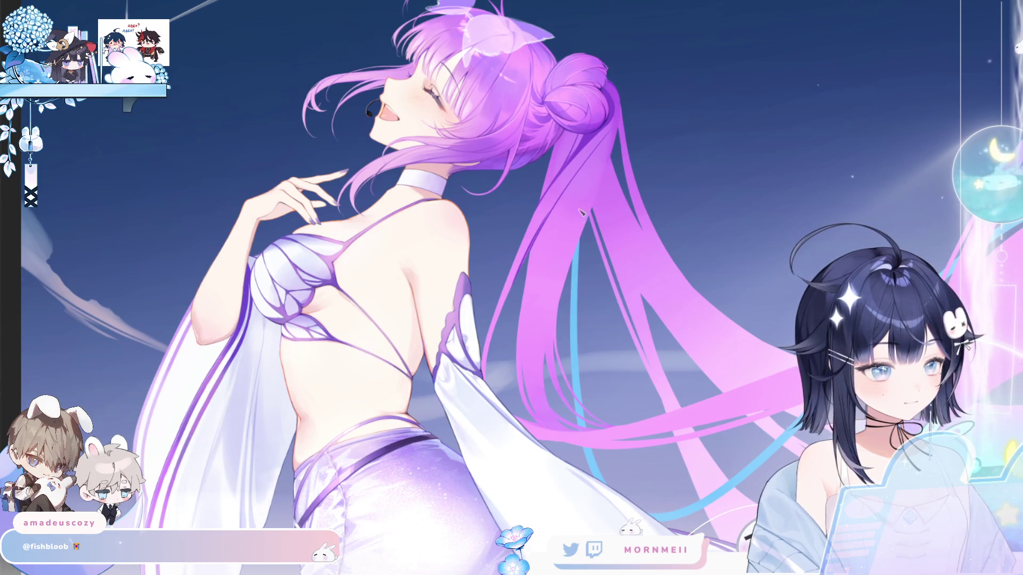
pyautogui.moveTo(609, 178); pyautogui.dragTo(487, 204)
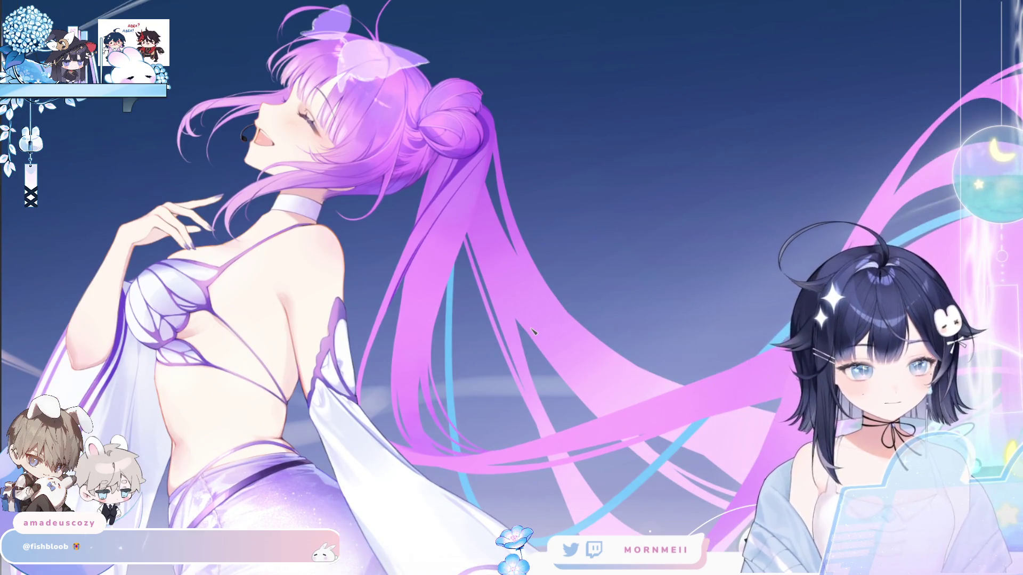
# Toggle the horizontal canvas flip three times, leaving the upper body and hair view mirrored.
pyautogui.press('h')
pyautogui.press('h')
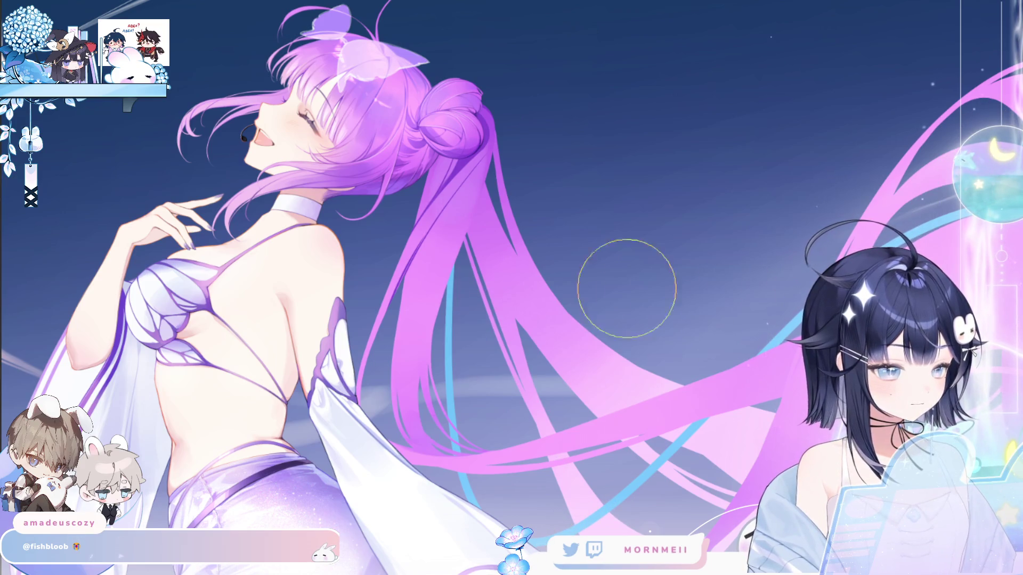
pyautogui.press('h')
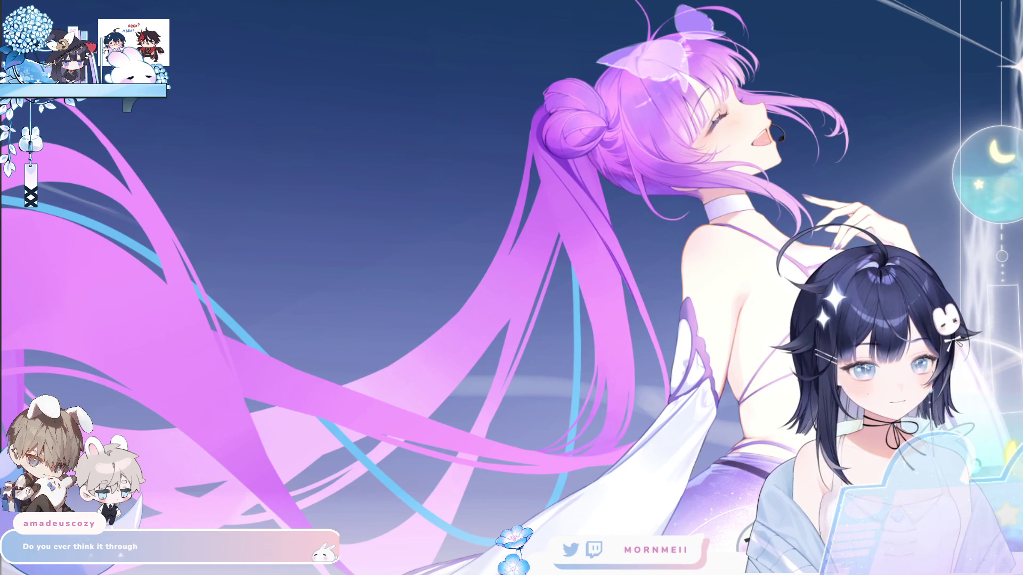
pyautogui.press('h')
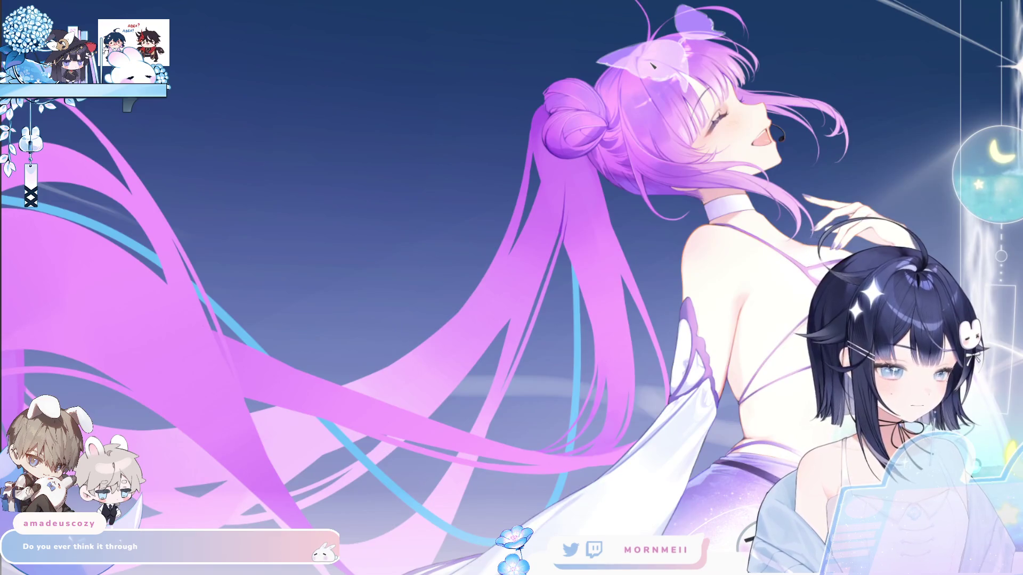
pyautogui.scroll(-5, 295, 342)
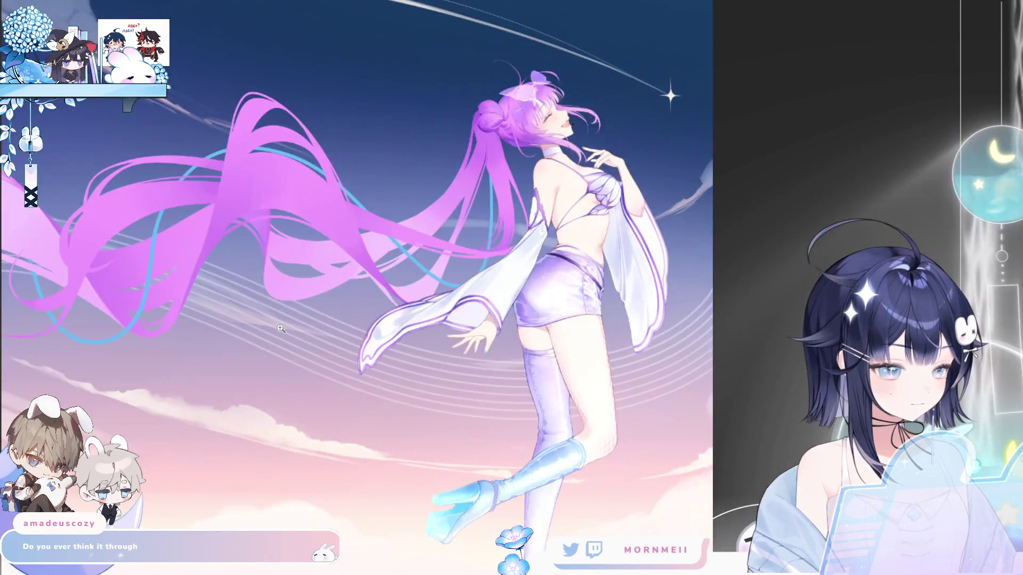
# Restore the normal orientation and zoom in on the girl's upper body.
pyautogui.press('m')
pyautogui.click(580, 108)
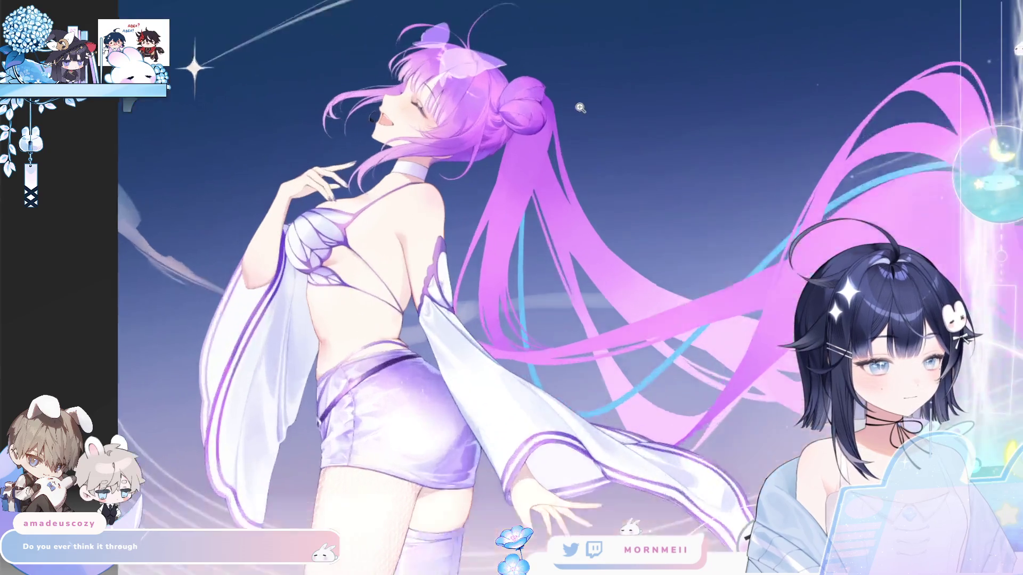
pyautogui.scroll(2, 580, 108)
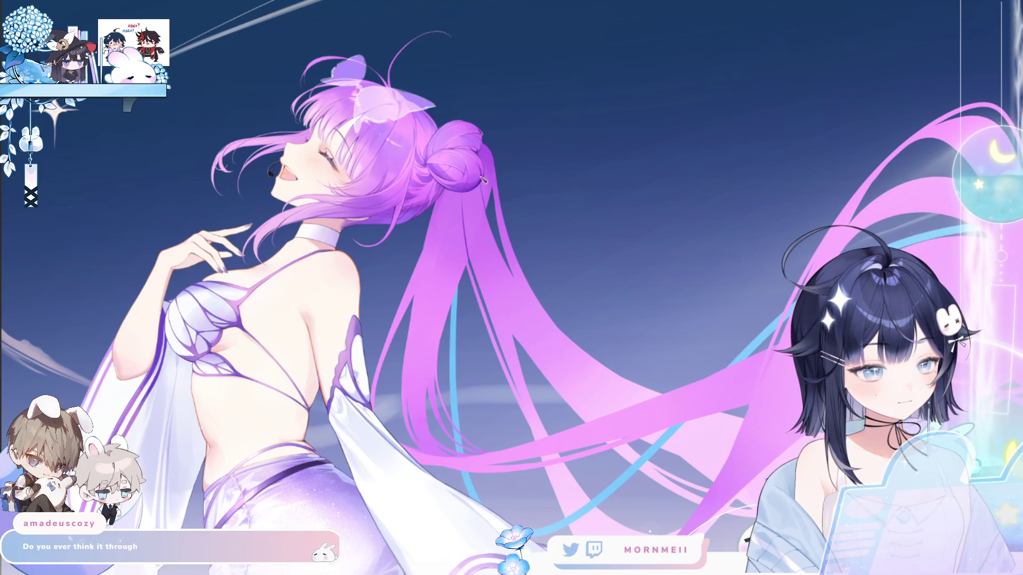
# Zoom out to the whole illustration and toggle the mirrored view repeatedly to compare the composition.
pyautogui.click(512, 123)
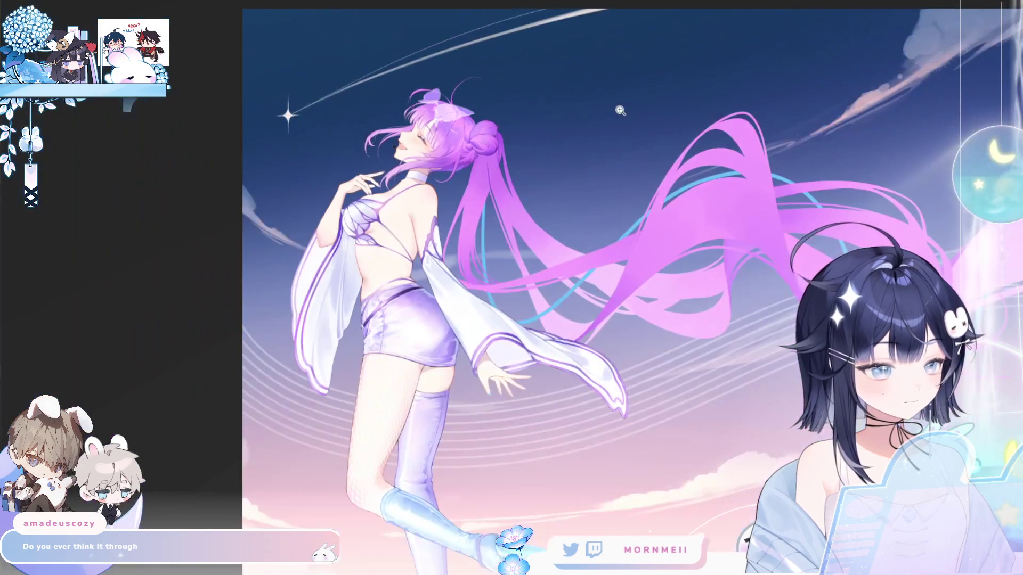
pyautogui.press('Right')
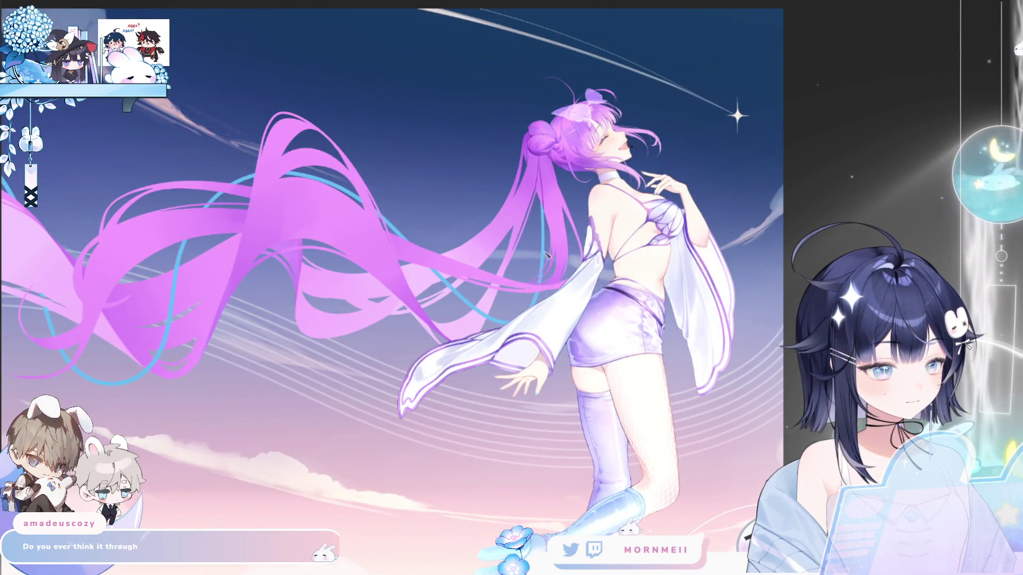
pyautogui.press('Right')
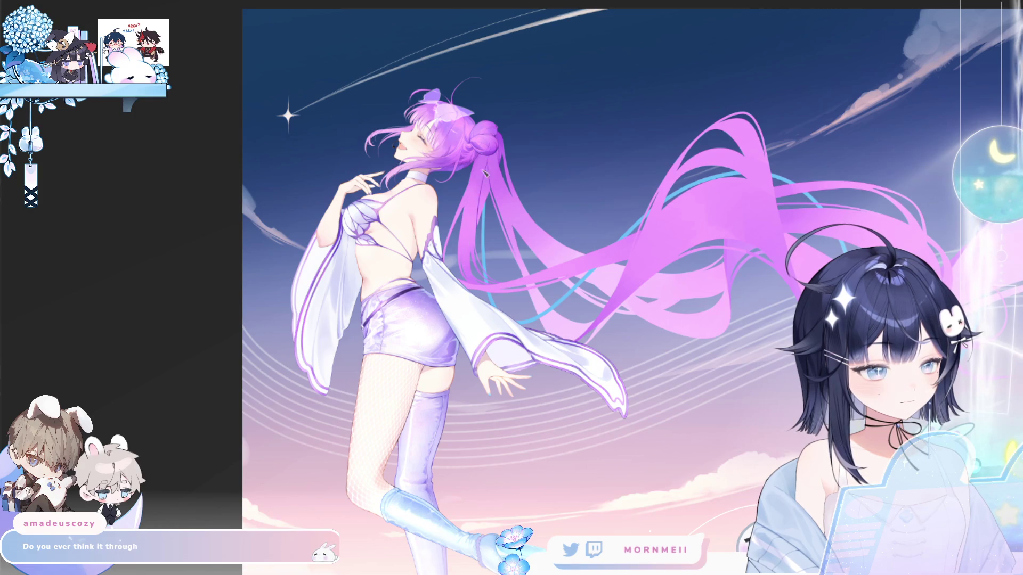
pyautogui.press('Left')
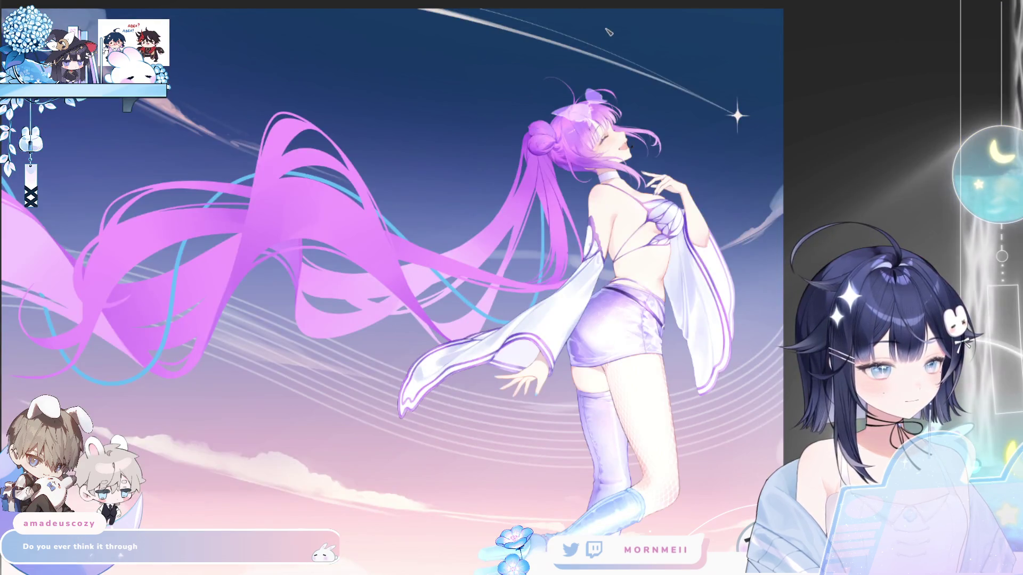
pyautogui.press('Right')
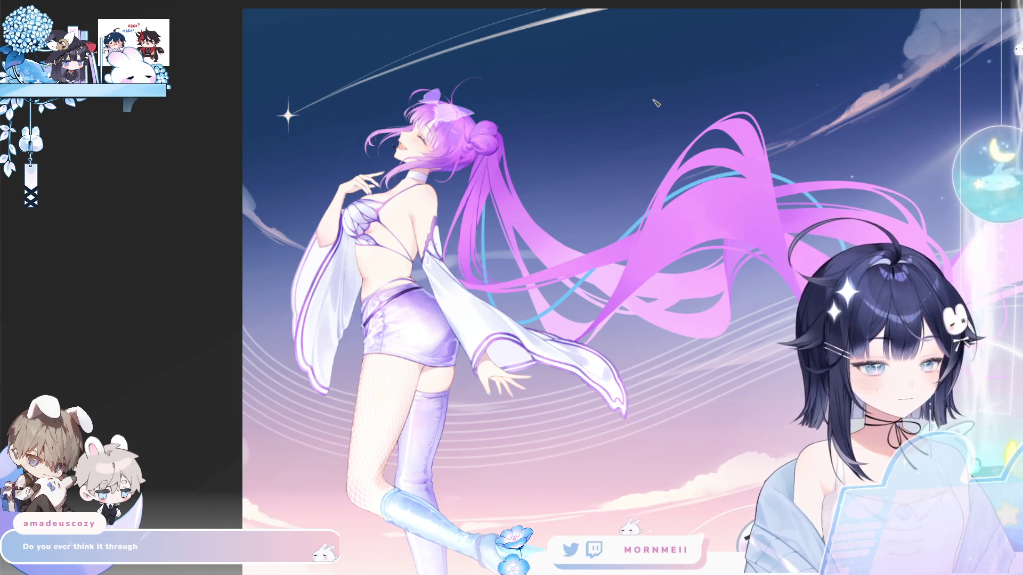
pyautogui.press('h')
pyautogui.press('h')
pyautogui.scroll(3, 495, 193)
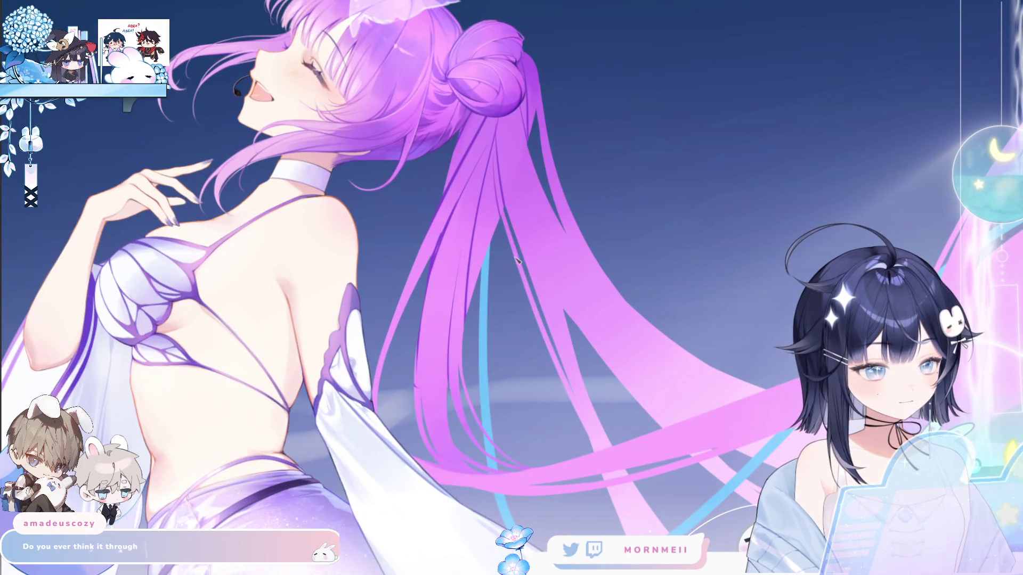
# Mirror and restore the view, then fit the whole illustration and compare it mirrored and normal.
pyautogui.press('h')
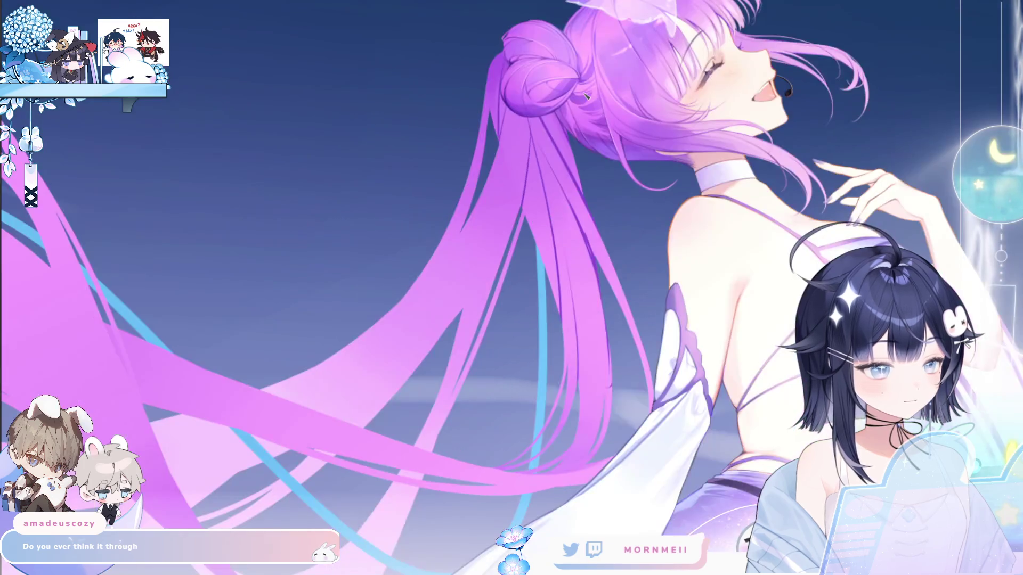
pyautogui.press('h')
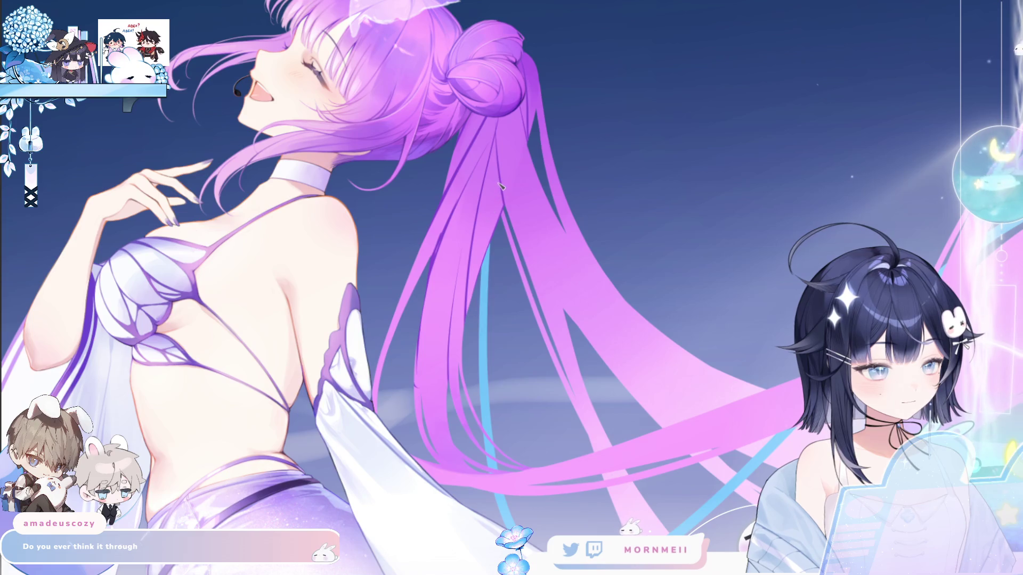
pyautogui.scroll(-2, 540, 169)
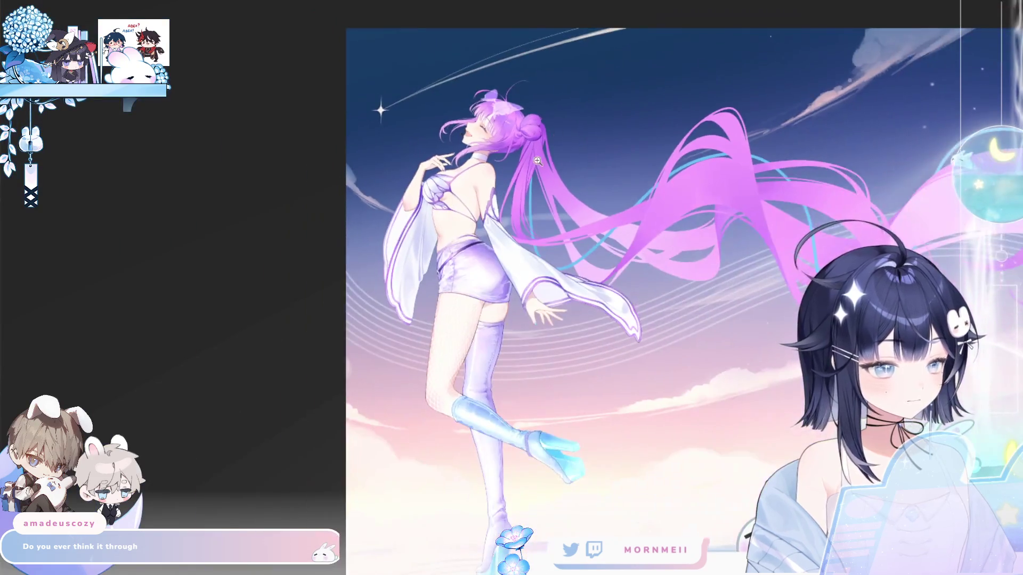
pyautogui.scroll(2, 417, 240)
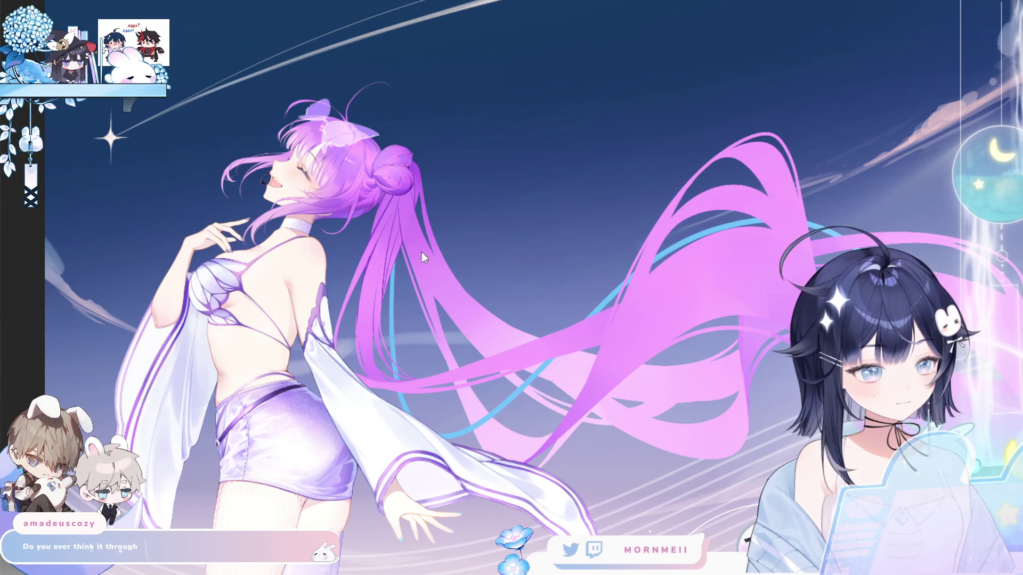
pyautogui.hotkey('ctrl', '0')
pyautogui.press('m')
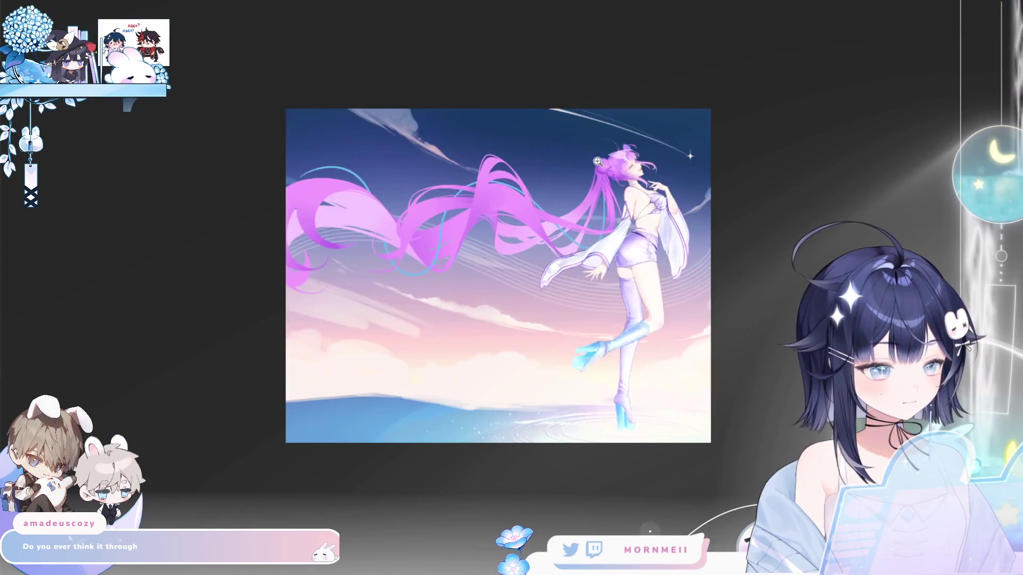
pyautogui.press('m')
# Zoom in on the head and toggle mirroring, checking the girl facing right and left.
pyautogui.scroll(5, 432, 179)
pyautogui.press('m')
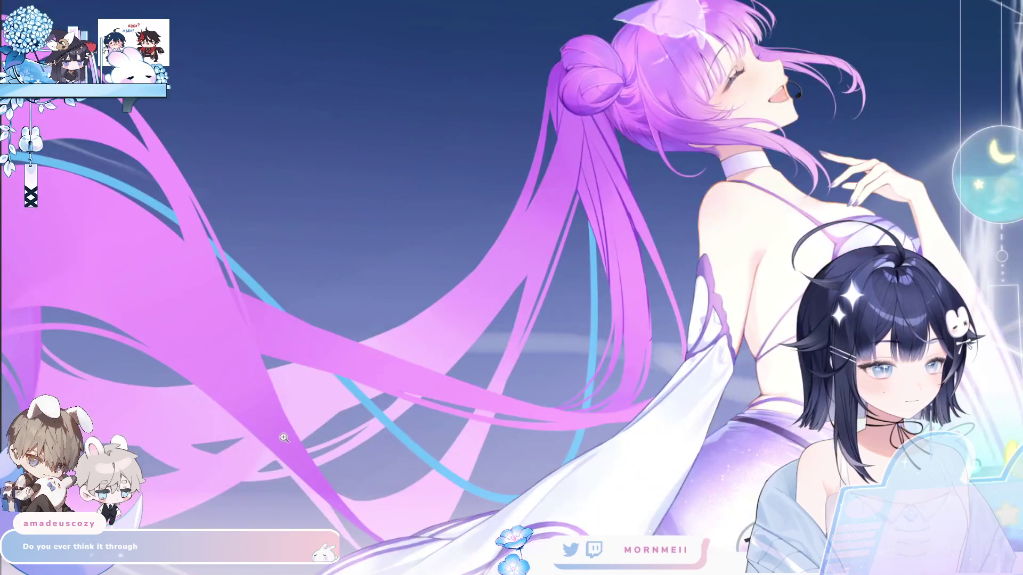
pyautogui.press('m')
pyautogui.scroll(1, 461, 83)
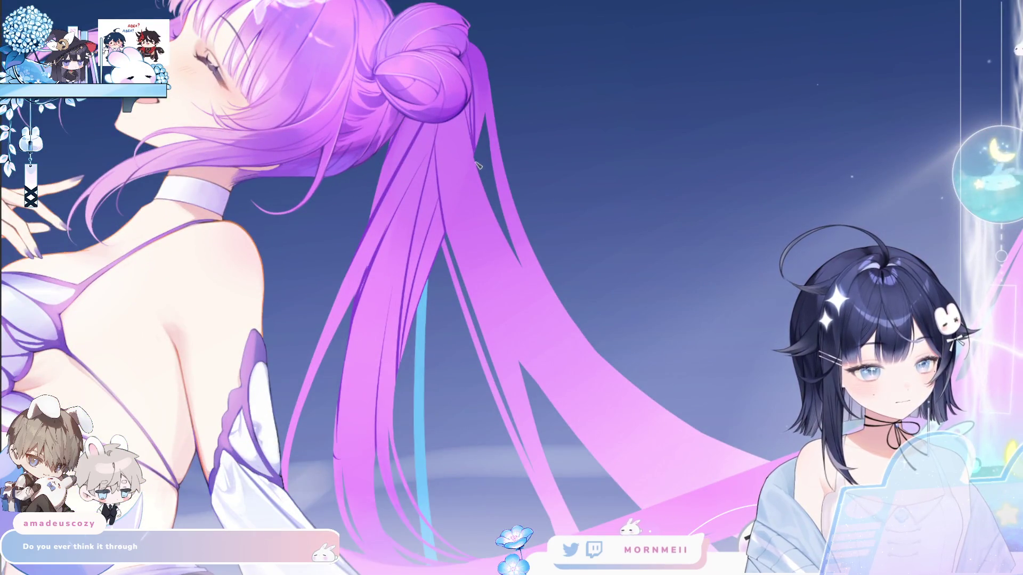
pyautogui.press('m')
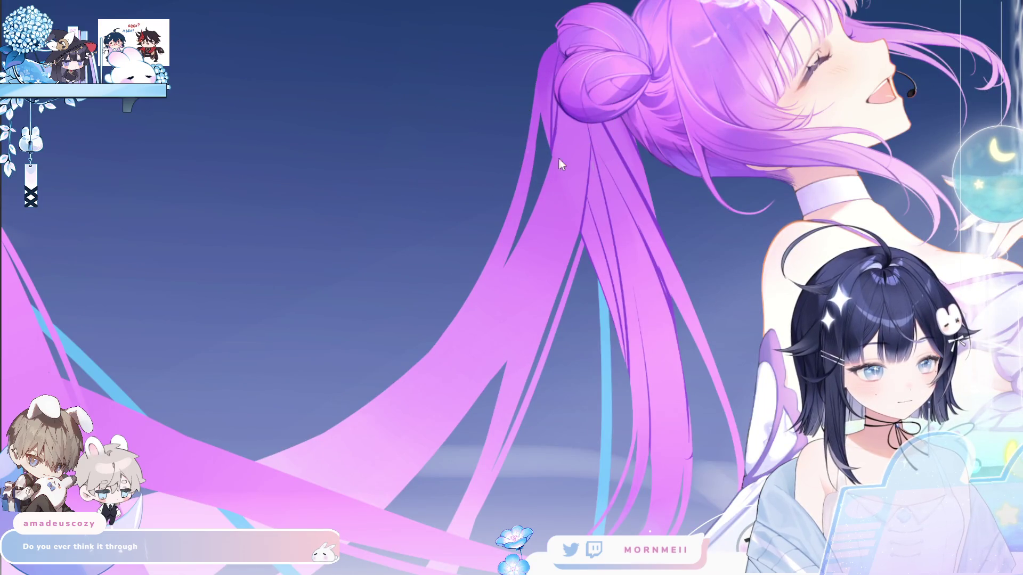
pyautogui.press('m')
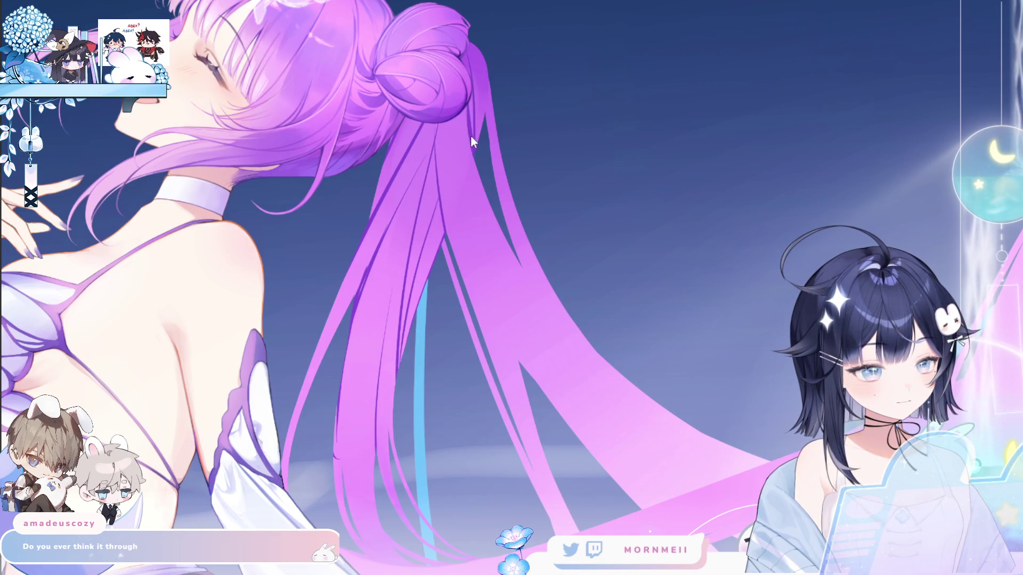
# Fit the whole figure mirrored, flip back to normal, and zoom in on the upper body.
pyautogui.hotkey('ctrl', '0')
pyautogui.press('m')
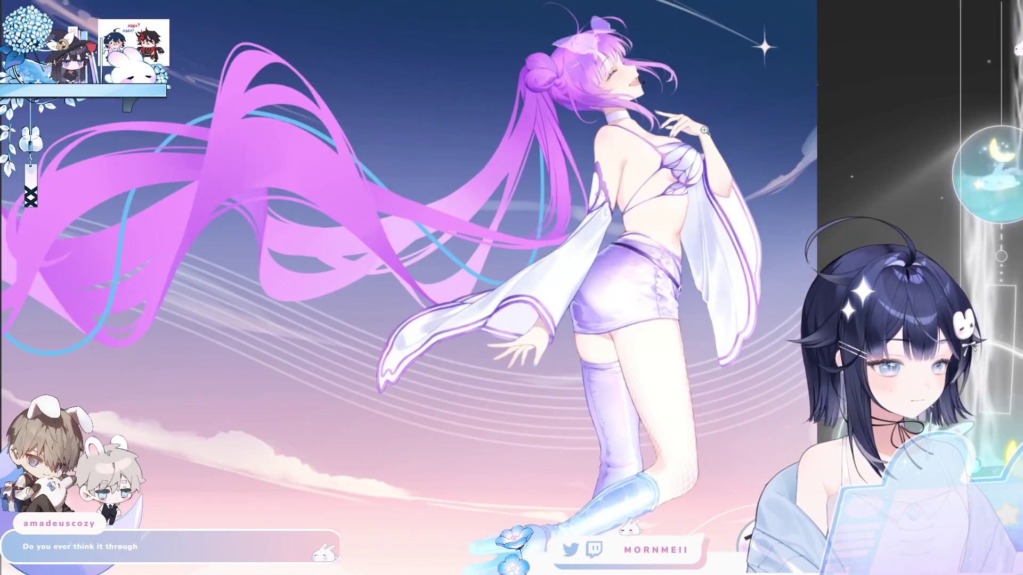
pyautogui.press('m')
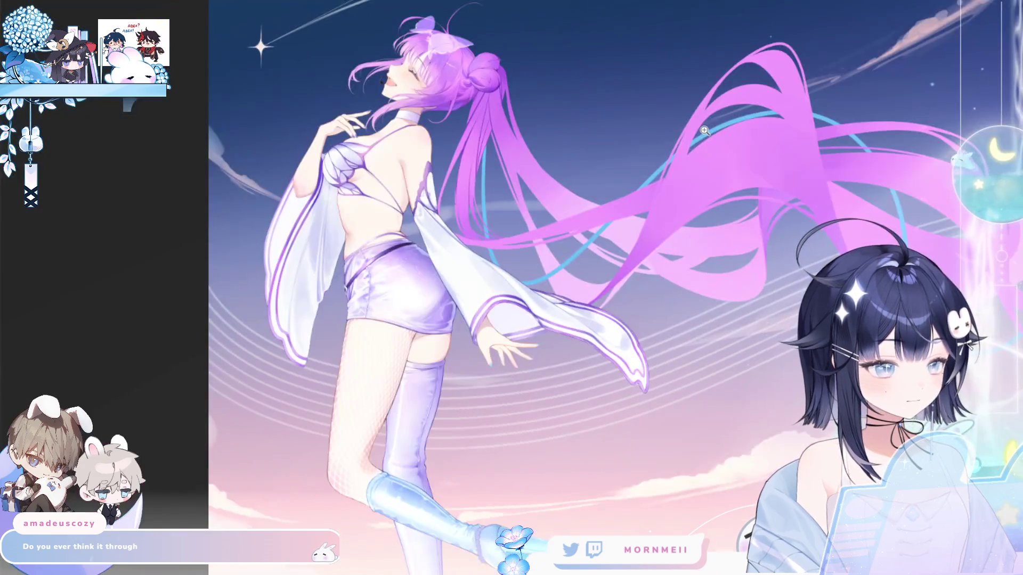
pyautogui.scroll(3, 543, 143)
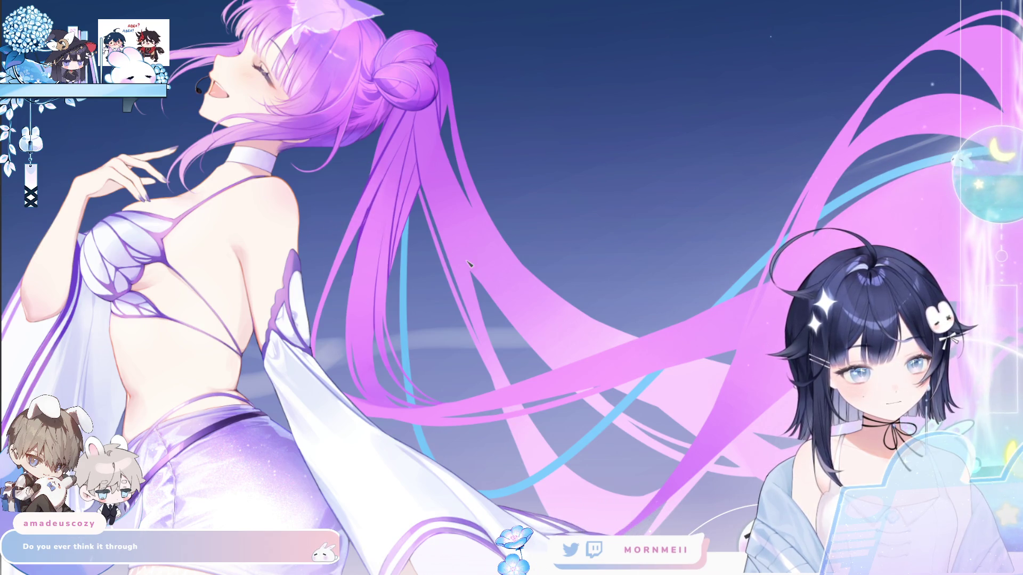
# Zoom in on the twin tails, examine the back and hair strands, then refit the artwork.
pyautogui.click(394, 143)
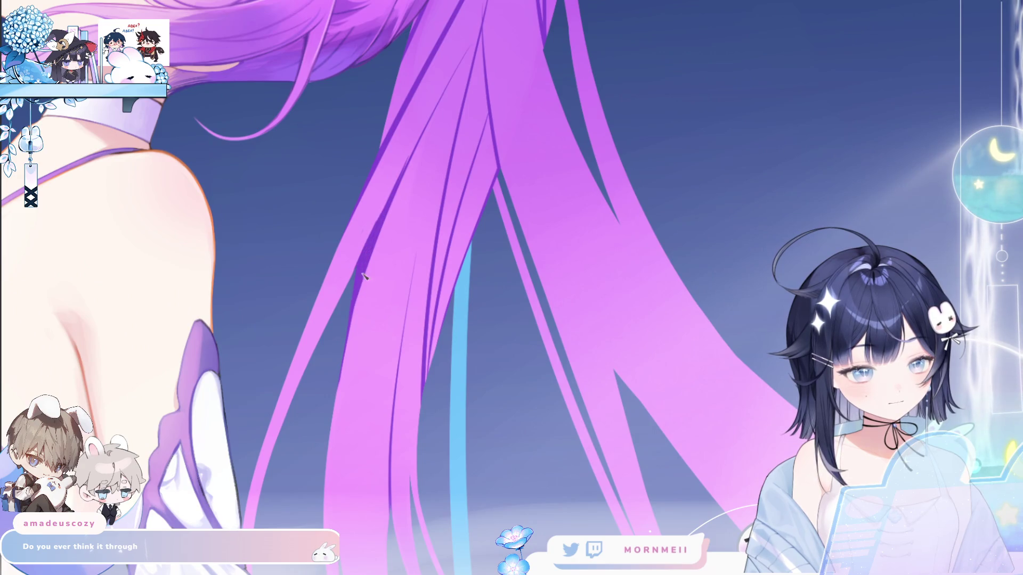
pyautogui.hotkey('ctrl', '0')
pyautogui.scroll(3, 337, 280)
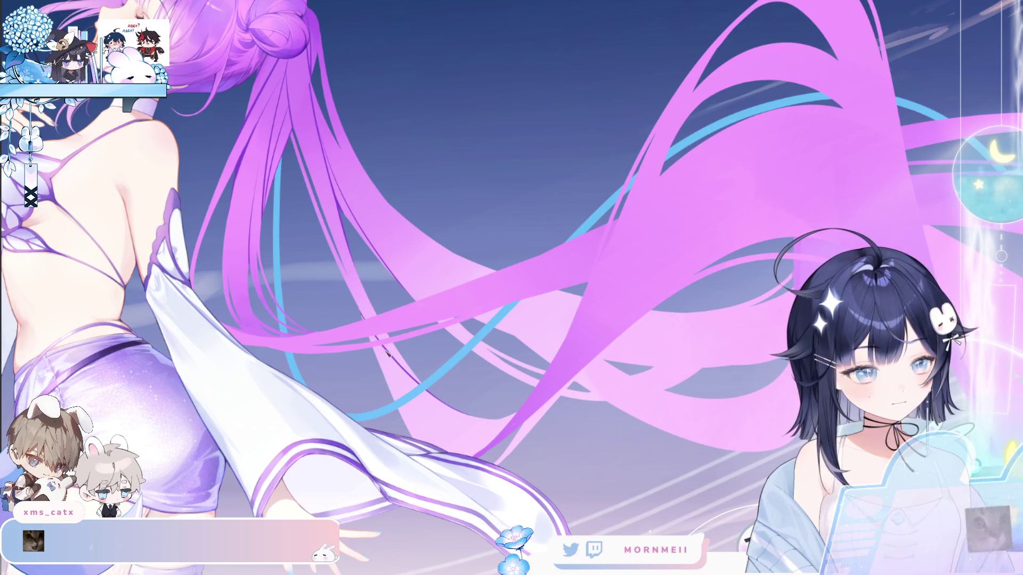
pyautogui.hotkey('ctrl', '0')
# Check the whole piece mirrored and back, then zoom in on the sleeve and hair strands.
pyautogui.press('h')
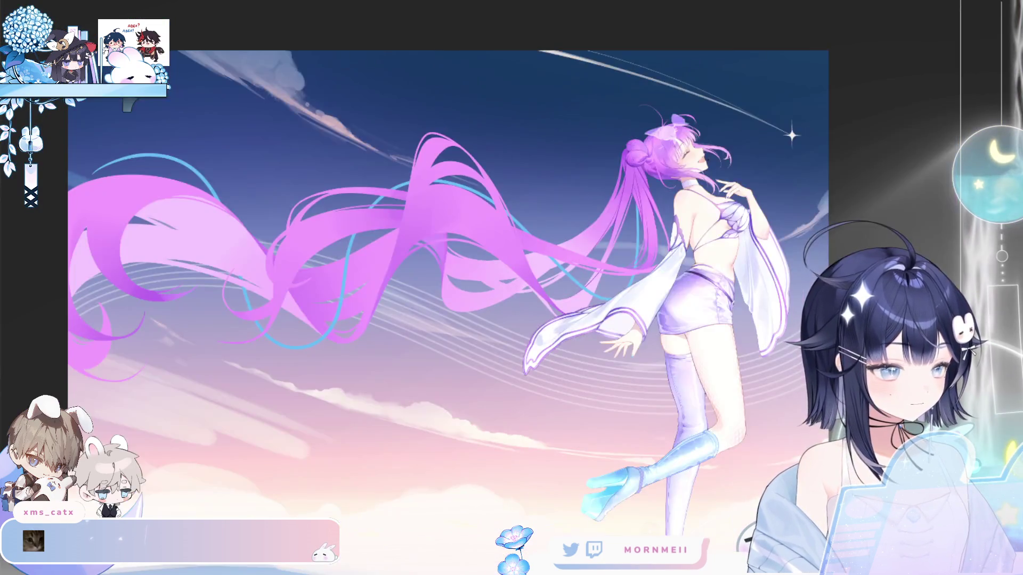
pyautogui.press('h')
pyautogui.click(454, 262)
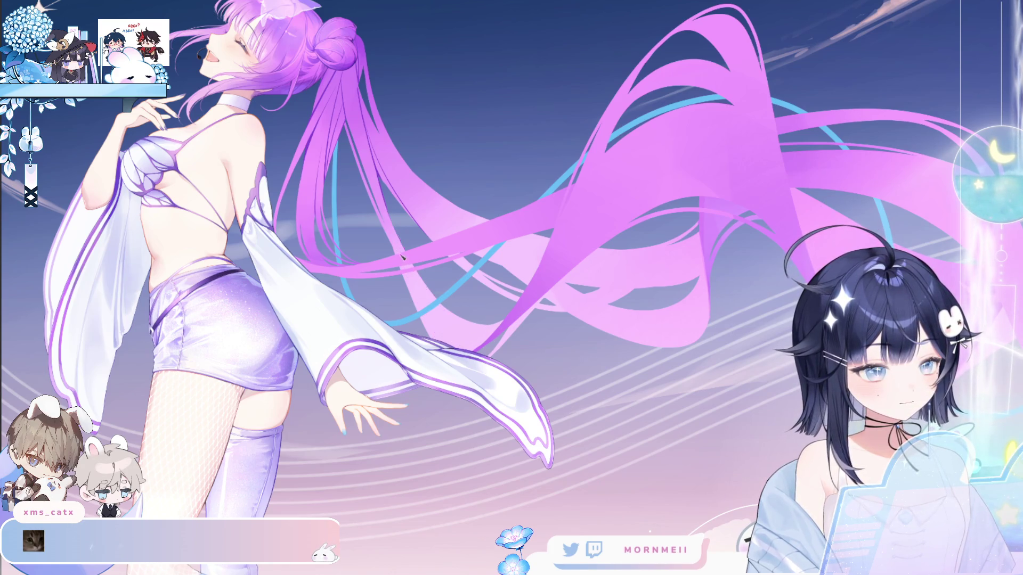
pyautogui.press('h')
pyautogui.press('h')
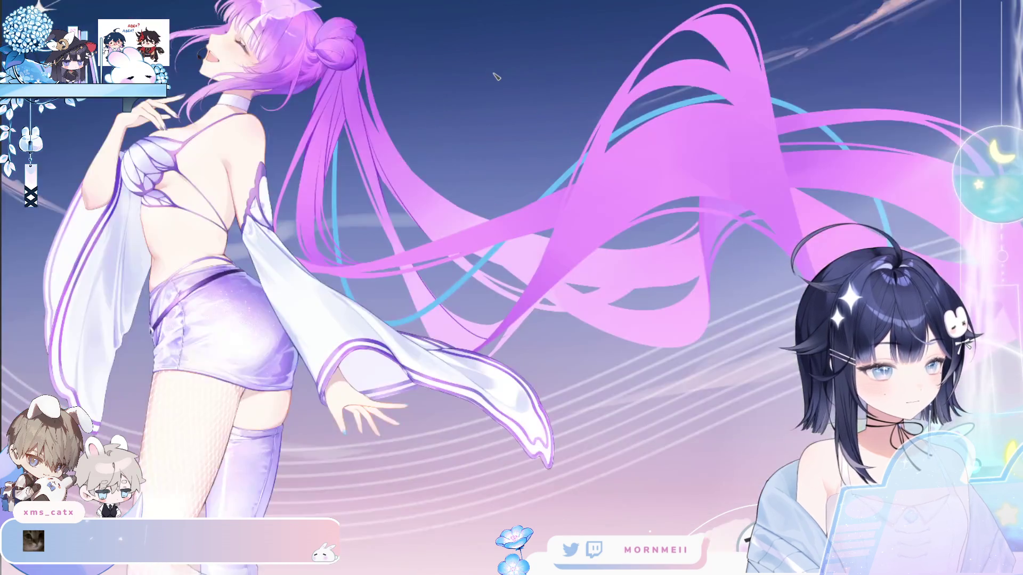
pyautogui.hotkey('ctrl', '+')
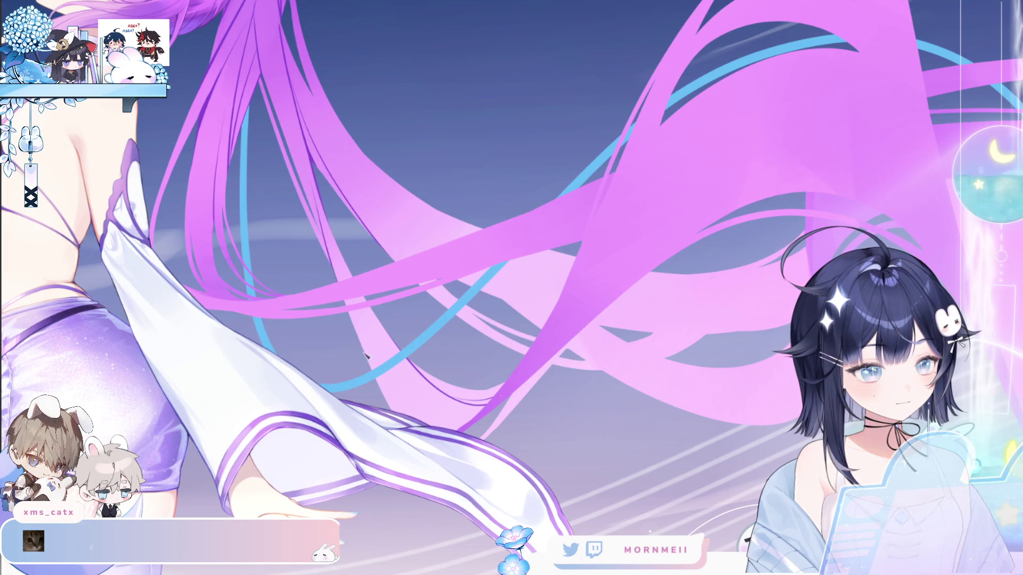
# Flip the artwork briefly, zoom on a few areas, then fit the full illustration in the window.
pyautogui.press('h')
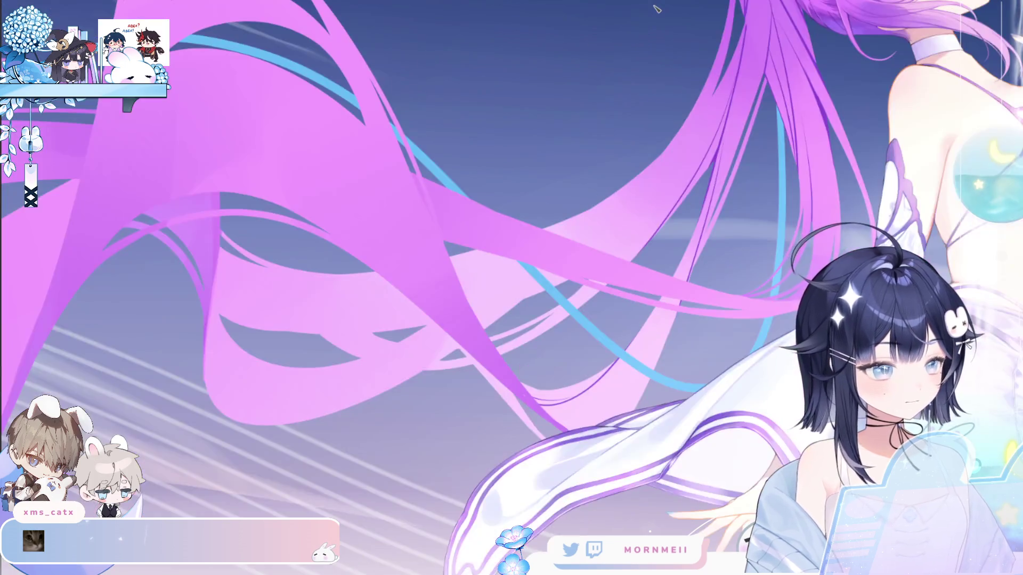
pyautogui.press('h')
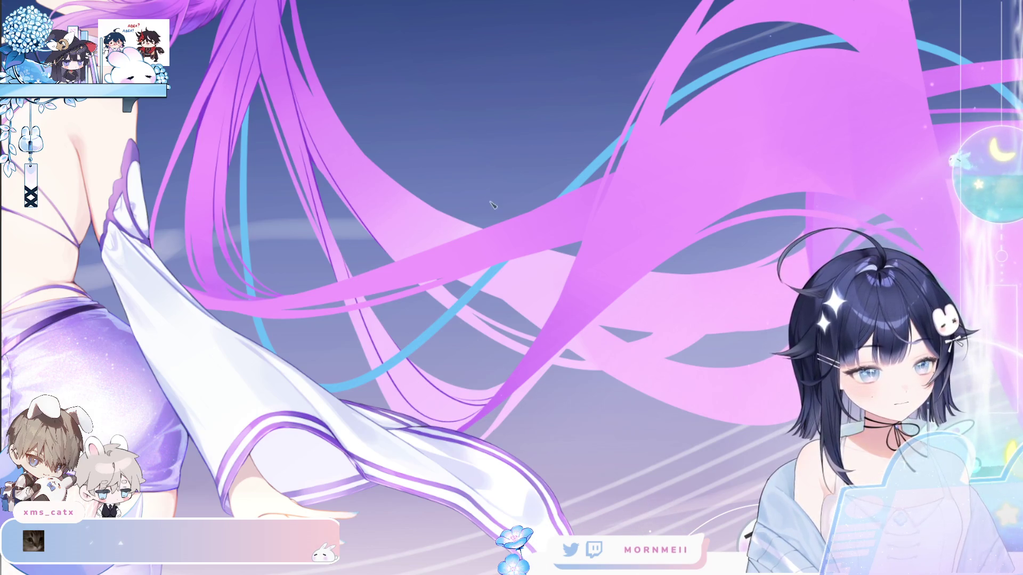
pyautogui.click(510, 352)
pyautogui.click(441, 286)
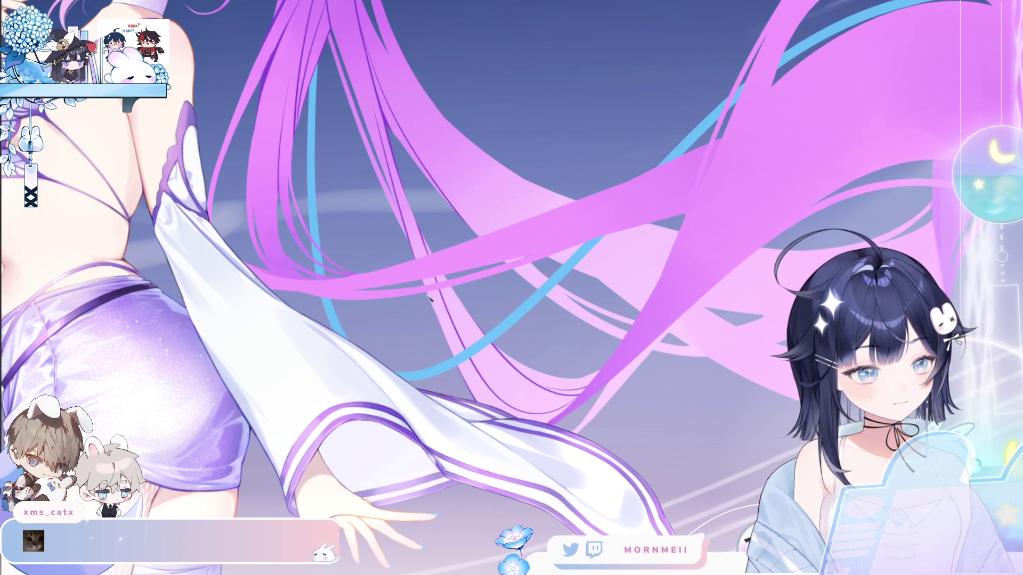
pyautogui.click(482, 417)
pyautogui.click(541, 277)
pyautogui.click(541, 276)
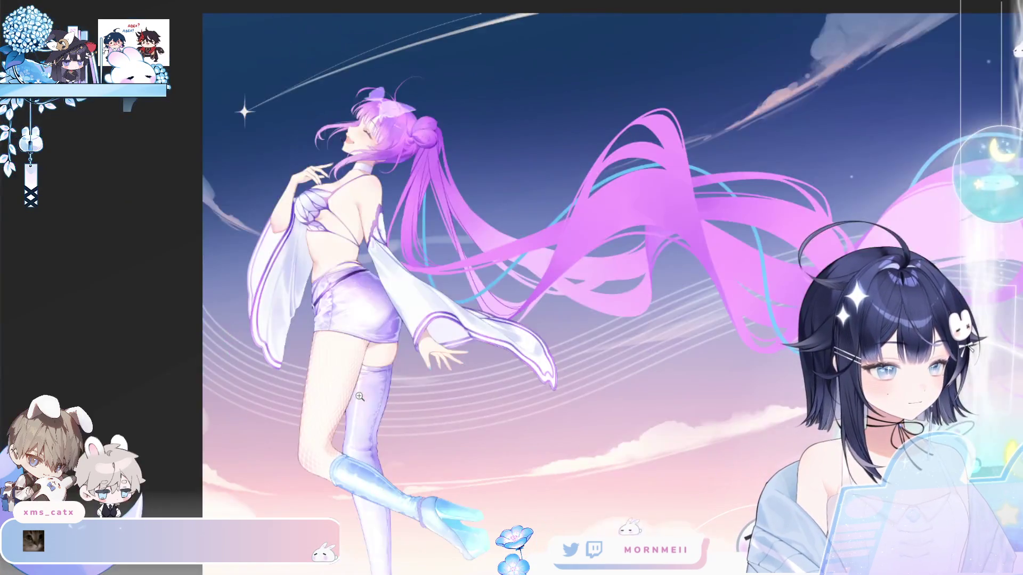
# Widen to the whole illustration, then zoom in on the hair bun and long hair strands.
pyautogui.click(541, 276)
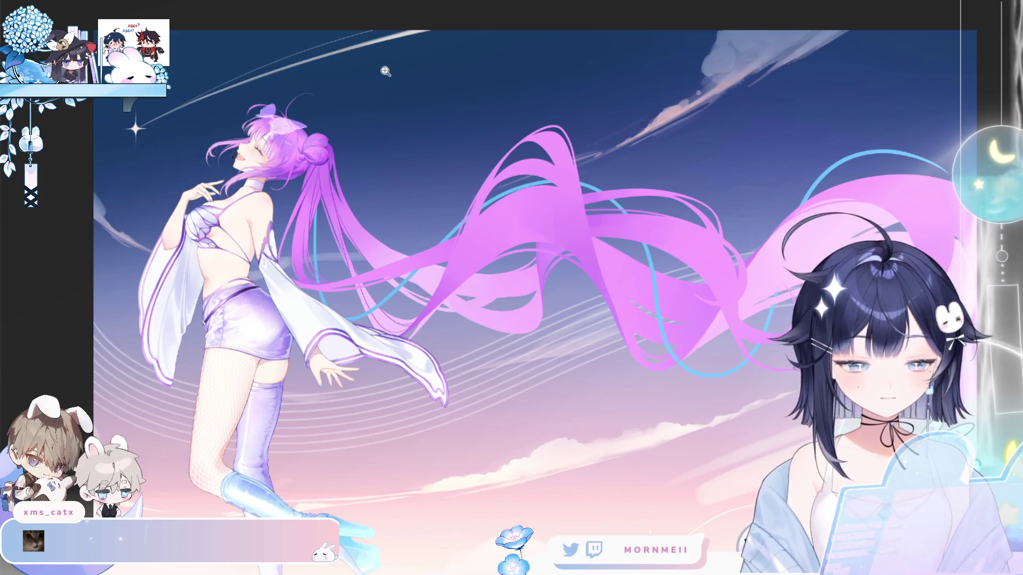
pyautogui.click(319, 176)
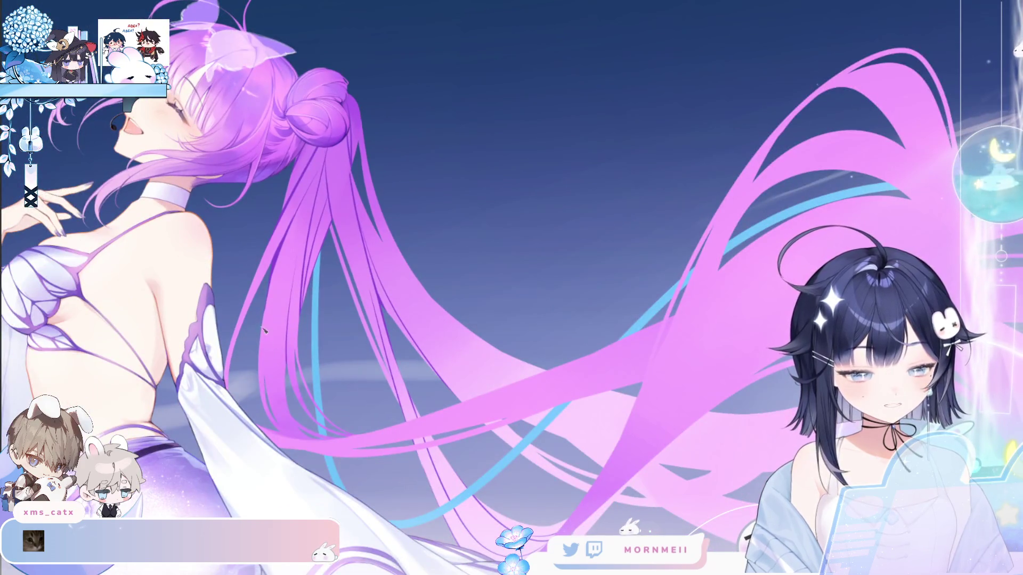
pyautogui.click(230, 208)
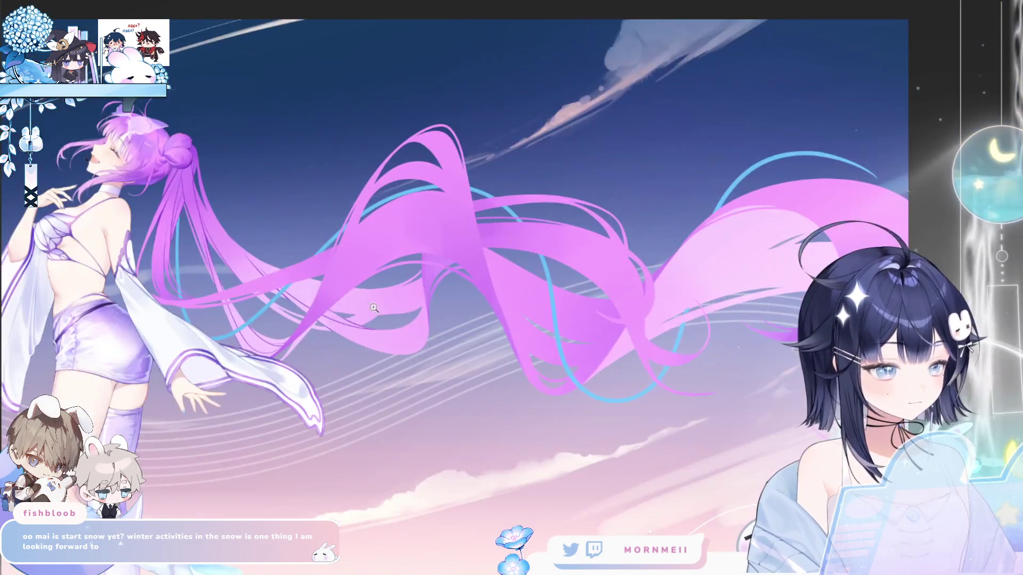
# Zoom in on the hair, return to the fit view, and briefly check the artwork mirrored.
pyautogui.click(374, 308)
pyautogui.click(207, 197)
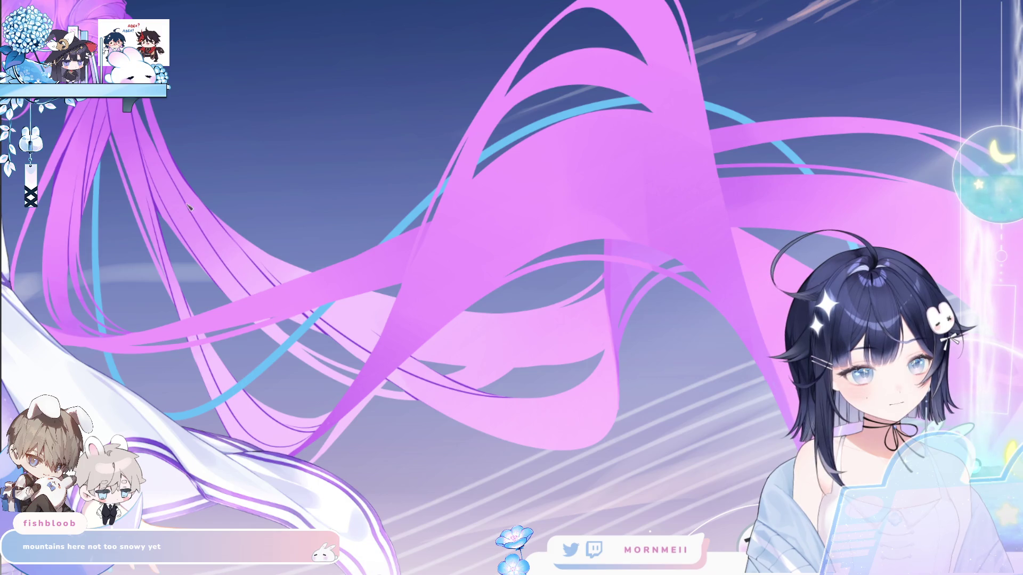
pyautogui.click(372, 243)
pyautogui.press('Right')
pyautogui.press('Left')
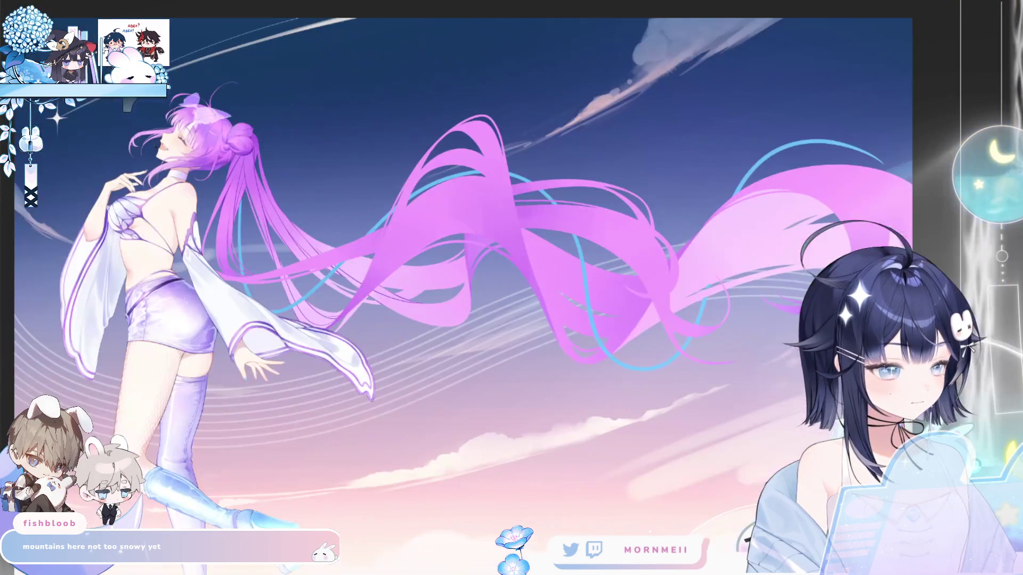
# Zoom close on the hair, refit the artwork, then magnify the hair bun.
pyautogui.click(372, 242)
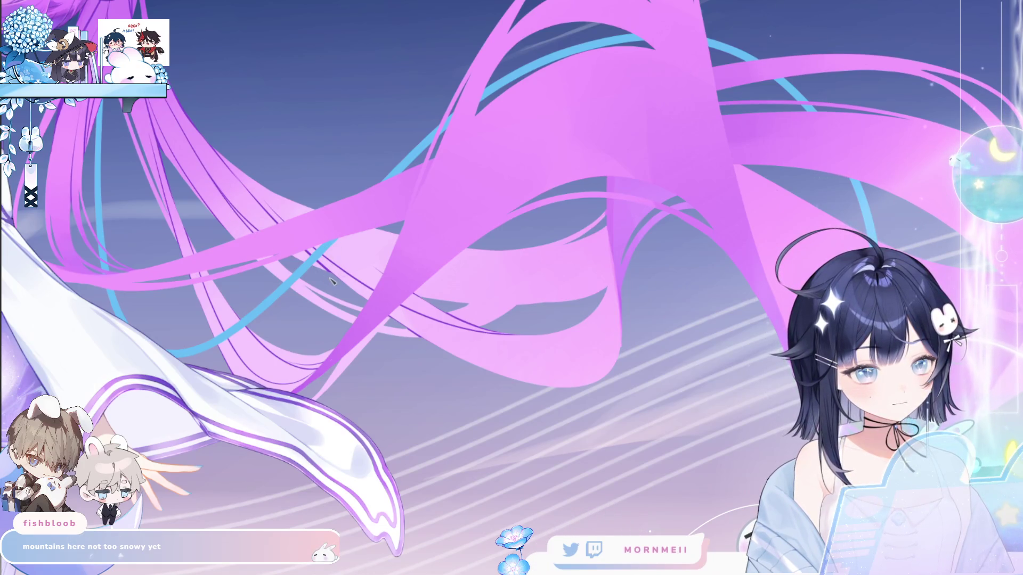
pyautogui.click(286, 195)
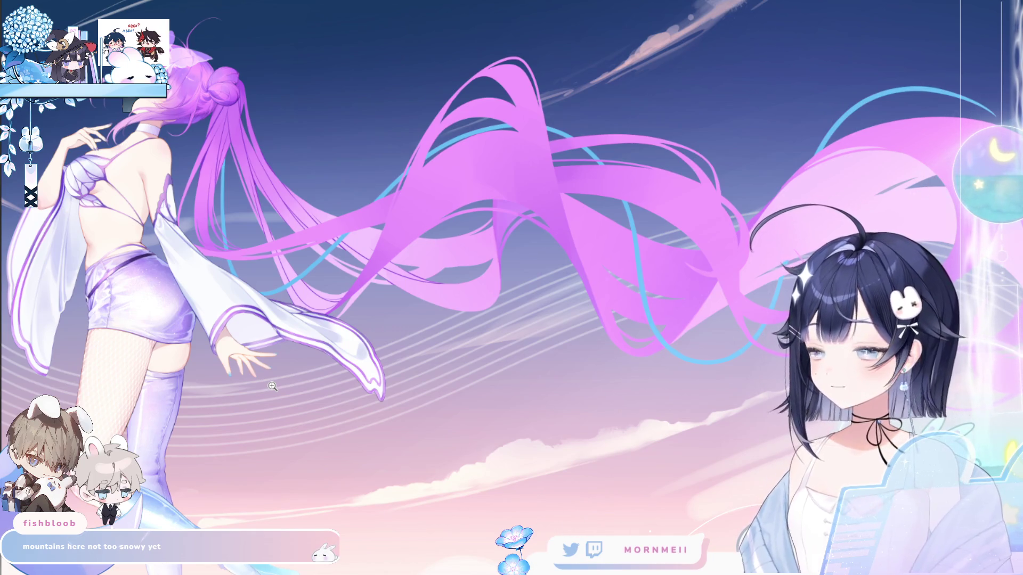
pyautogui.click(219, 108)
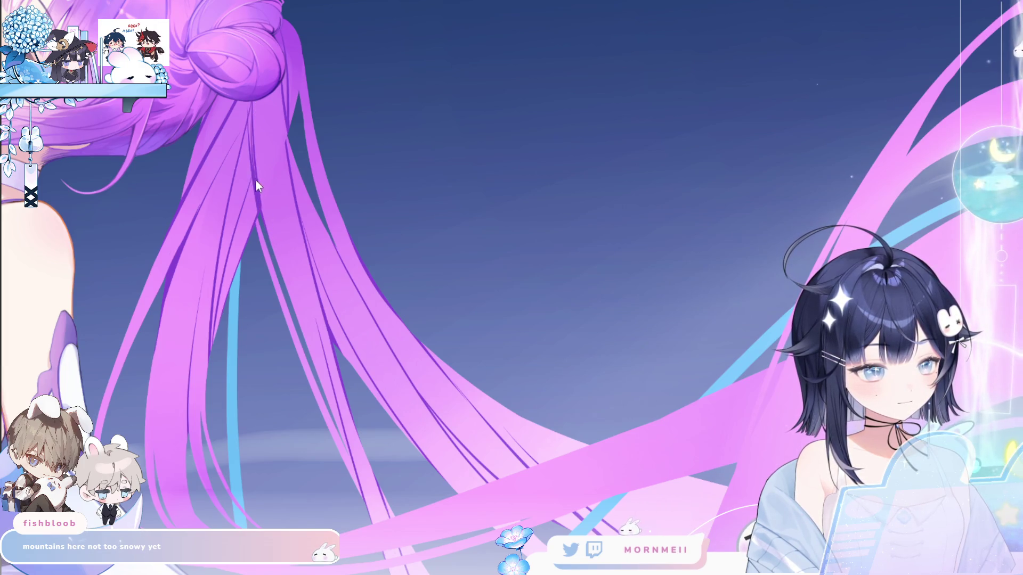
pyautogui.click(275, 161)
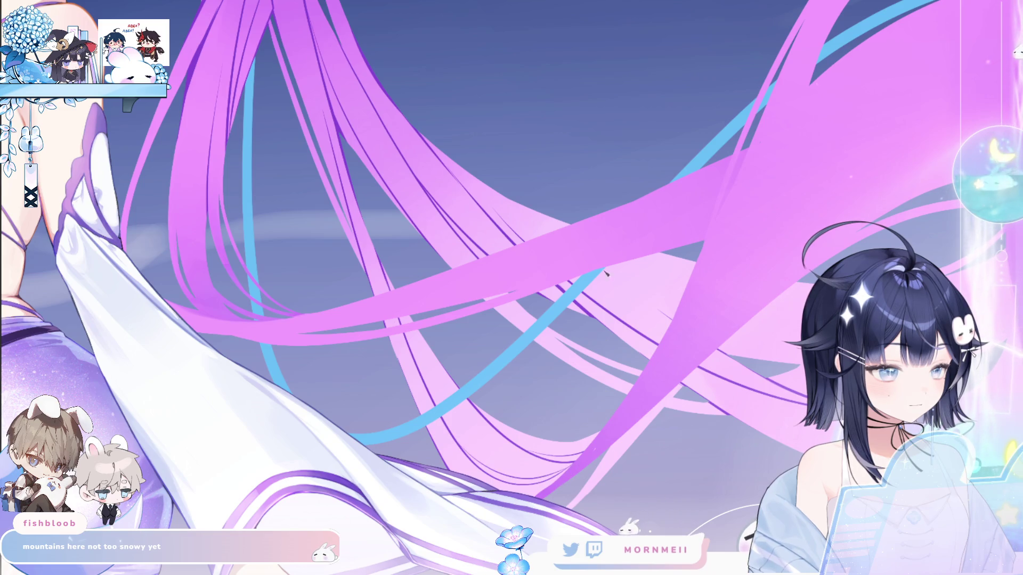
# Alternate between the fitted artwork and flowing-hair close-ups, ending with the whole image fitted.
pyautogui.click(578, 423)
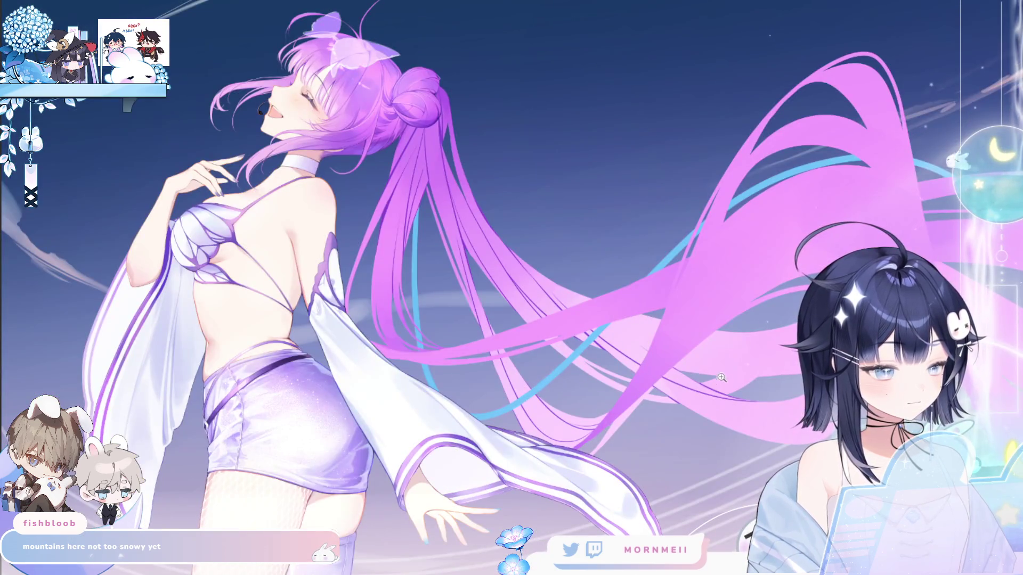
pyautogui.click(719, 399)
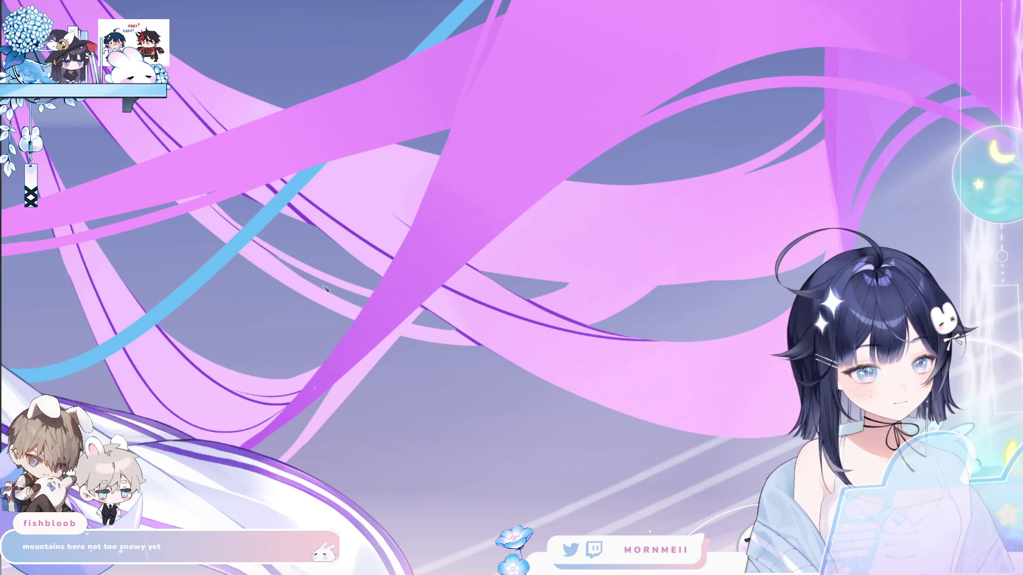
pyautogui.click(380, 224)
pyautogui.click(360, 369)
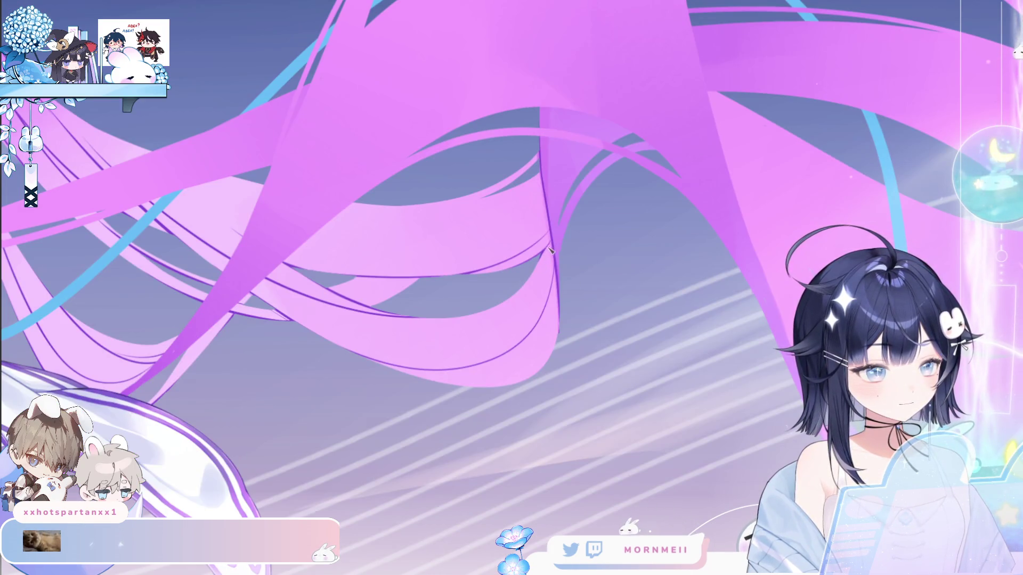
pyautogui.click(479, 368)
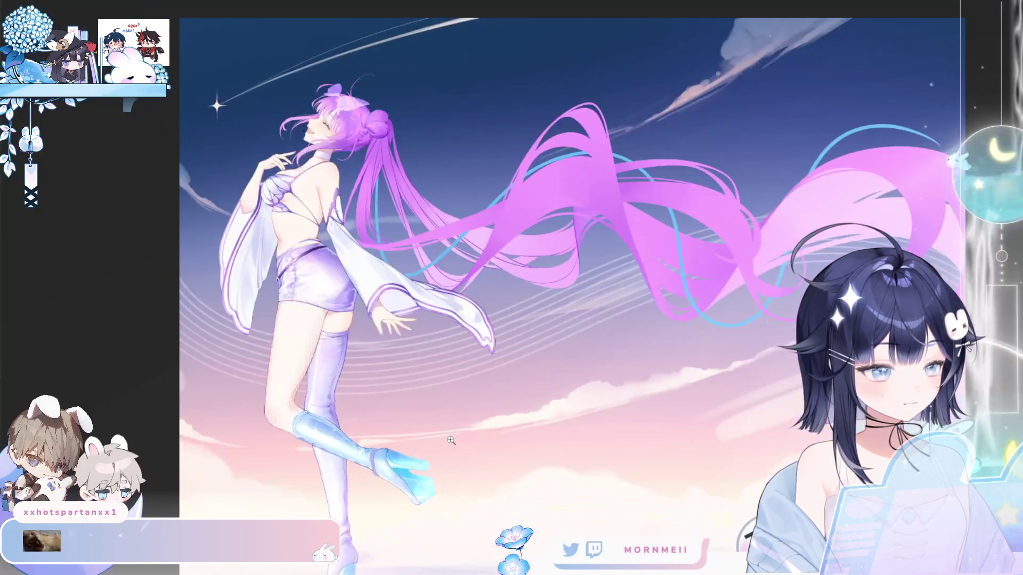
# Zoom in on the hair and sleeve, bring the viewer forward, and scroll closer.
pyautogui.click(564, 436)
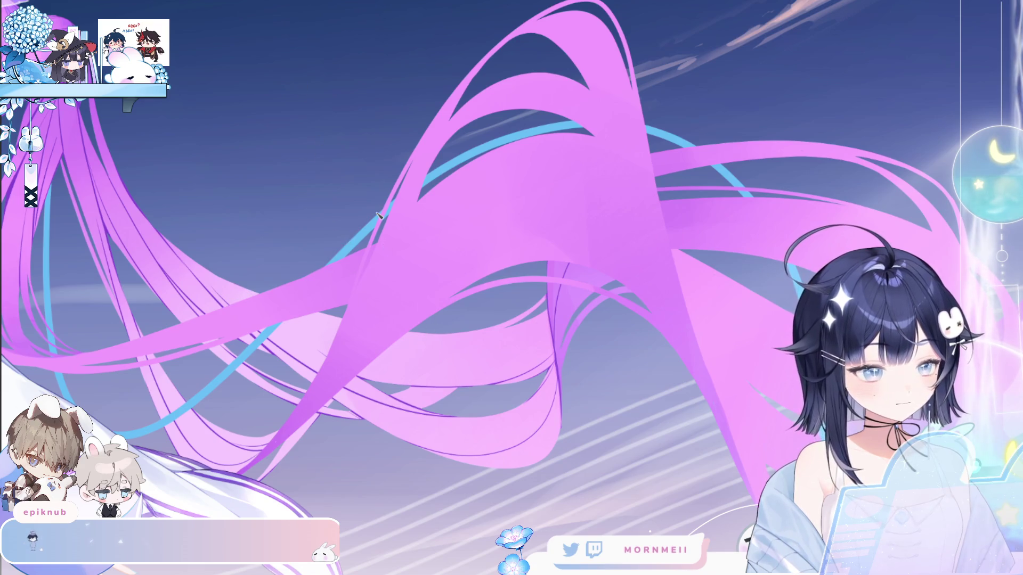
pyautogui.hotkey('alt', 'Tab')
pyautogui.scroll(5, 507, 271)
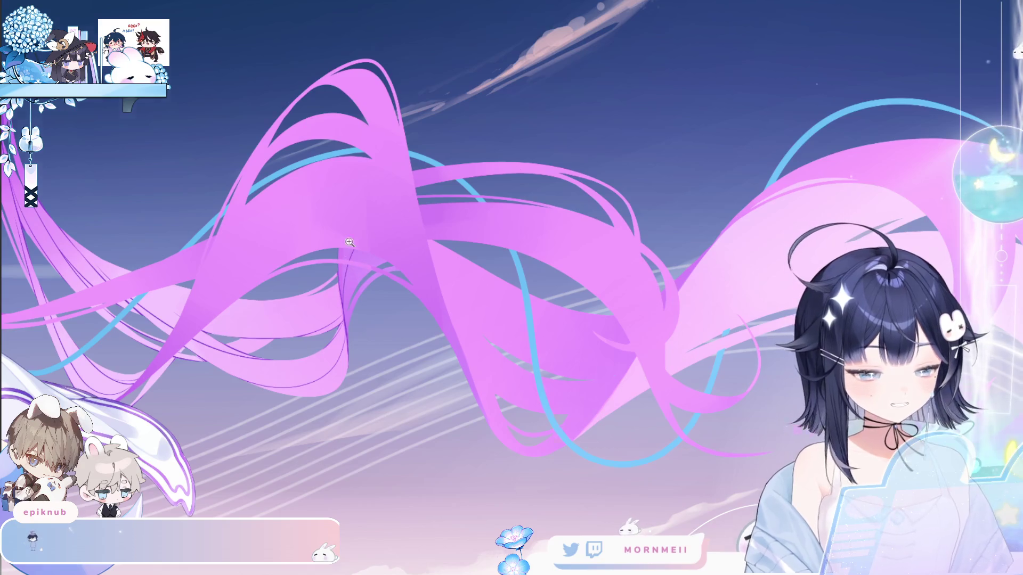
pyautogui.scroll(2, 363, 252)
pyautogui.scroll(2, 217, 288)
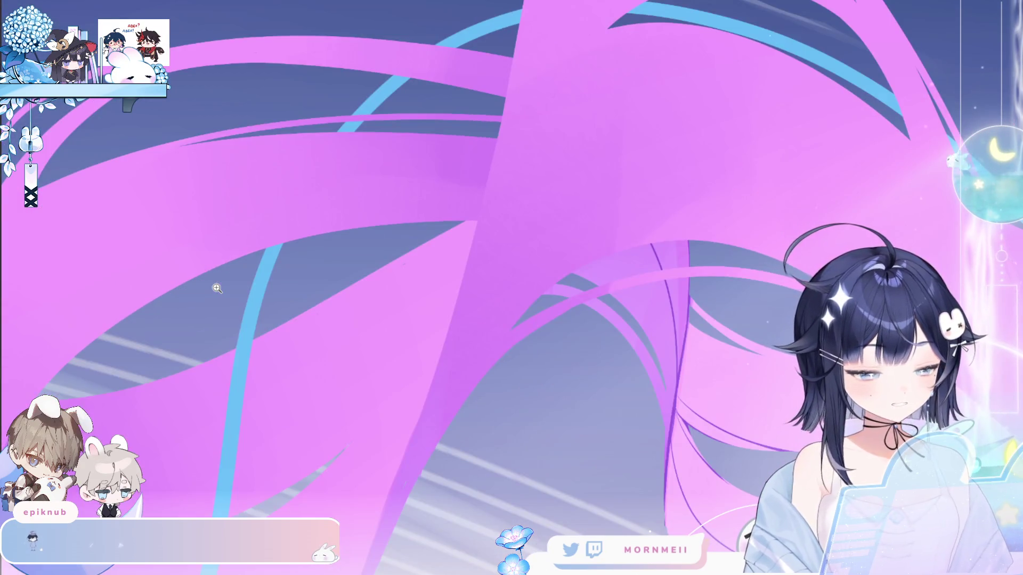
pyautogui.scroll(2, 217, 288)
pyautogui.scroll(-5, 501, 197)
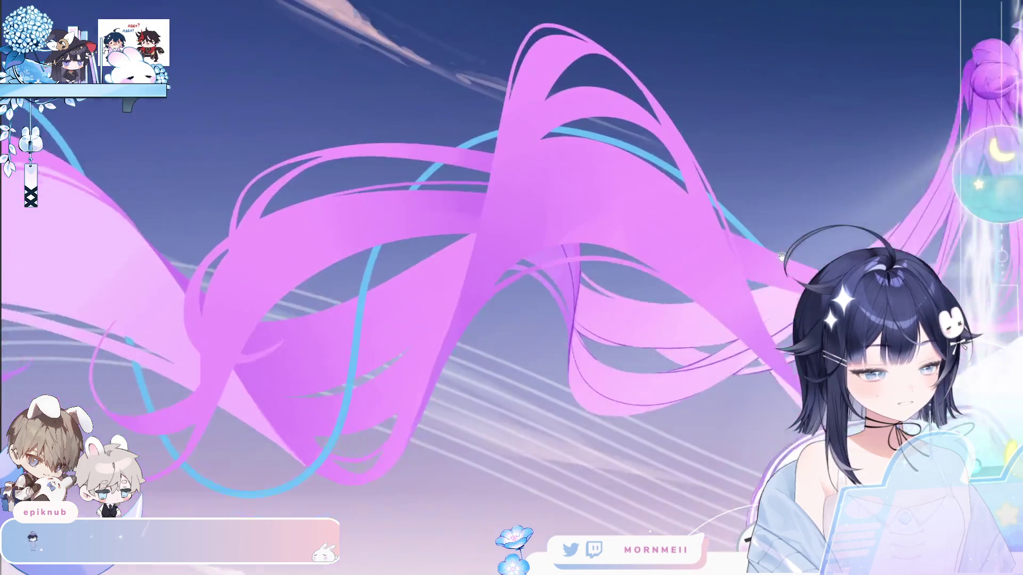
pyautogui.scroll(4, 507, 243)
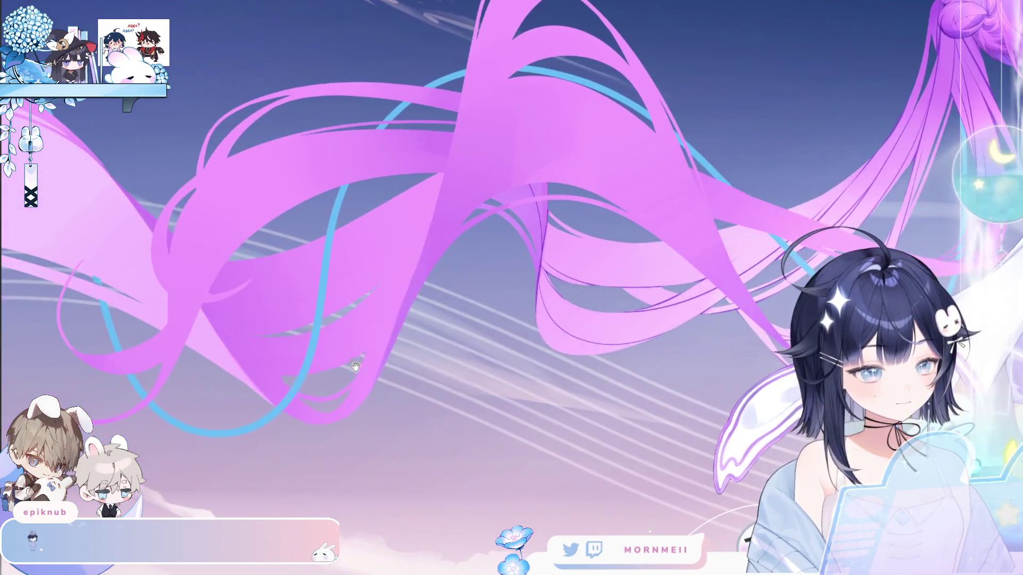
pyautogui.scroll(-2, 701, 265)
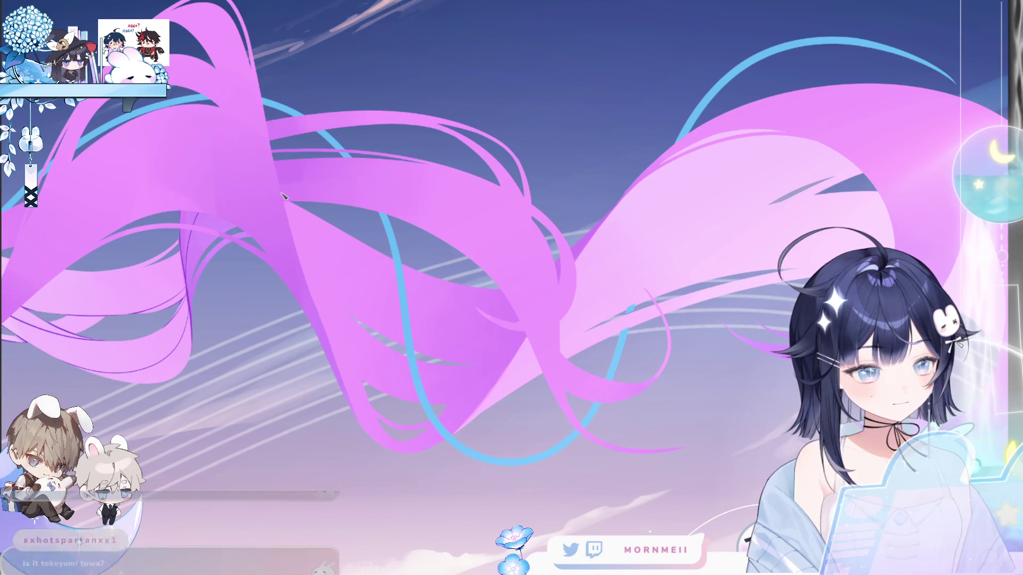
pyautogui.moveTo(520, 329); pyautogui.dragTo(603, 305)
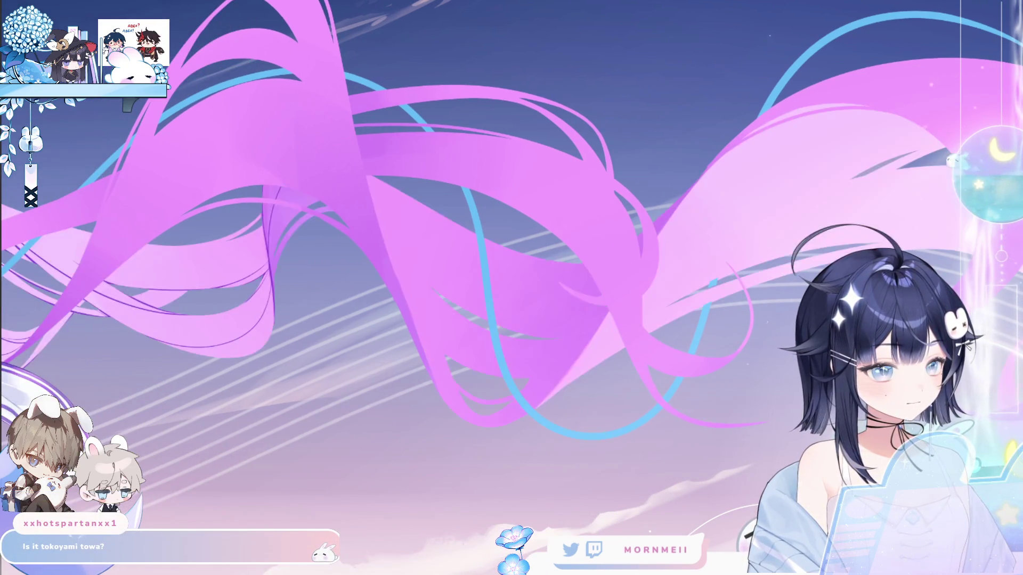
pyautogui.click(393, 221)
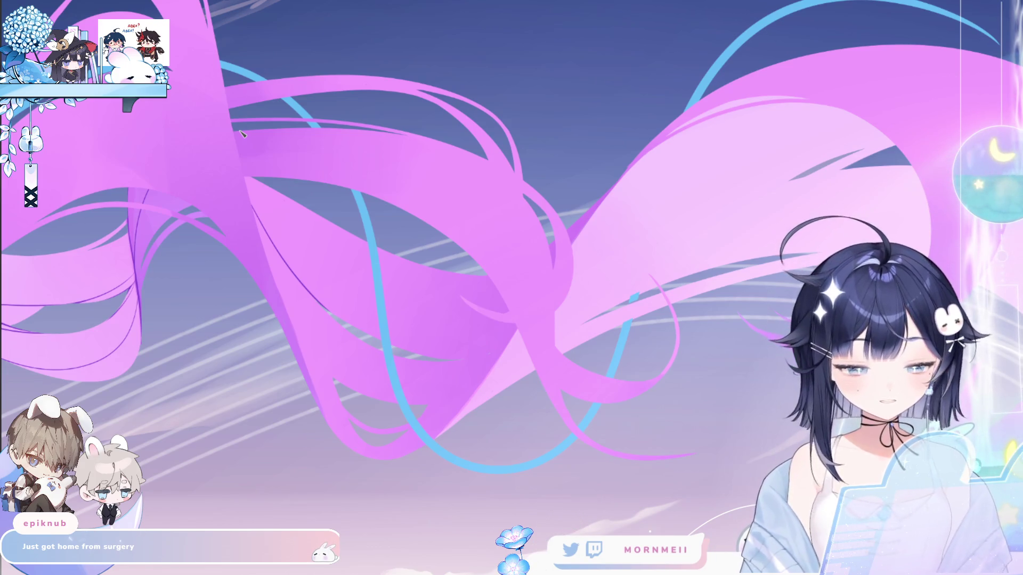
pyautogui.click(259, 213)
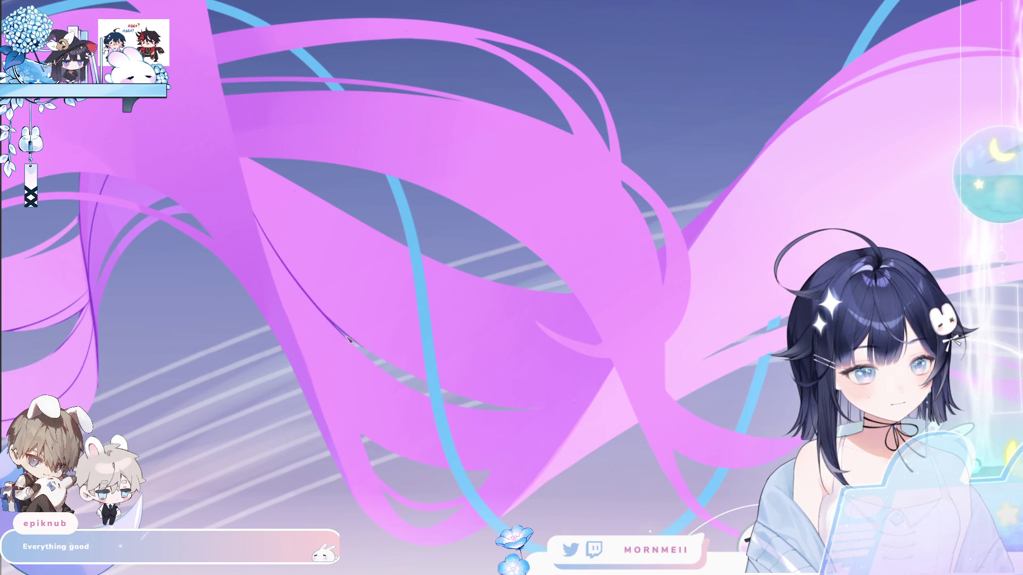
pyautogui.press('h')
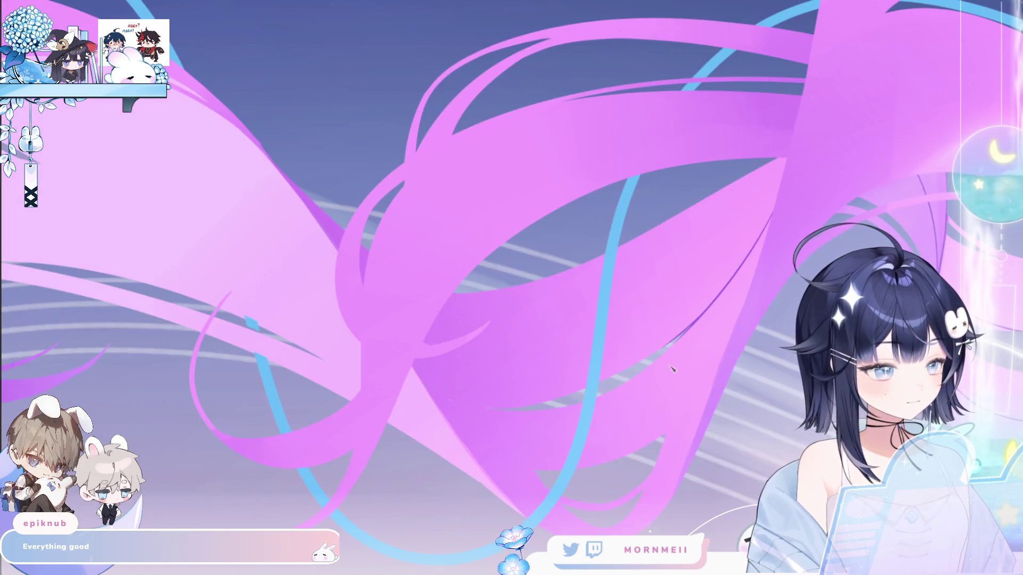
pyautogui.press('h')
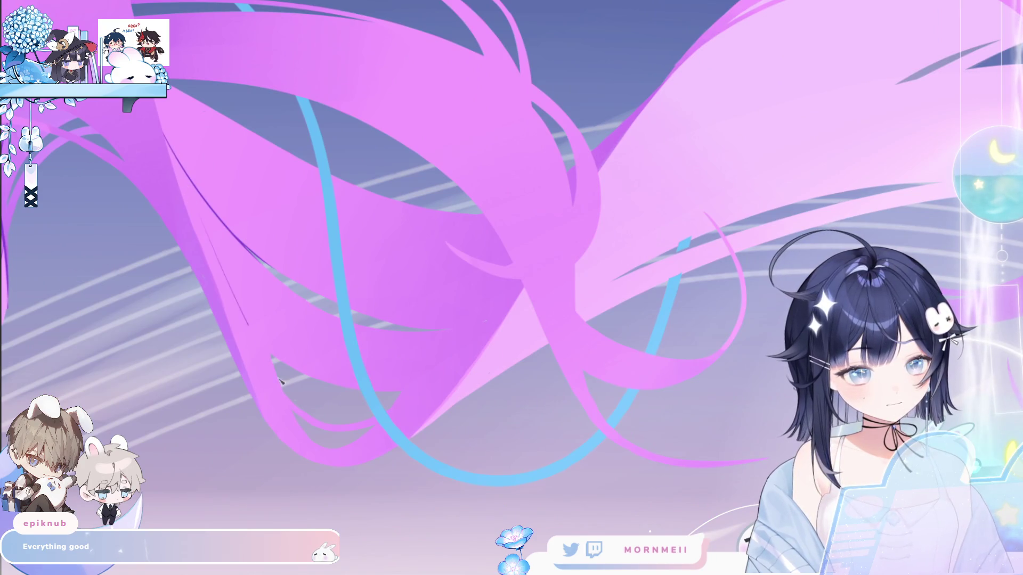
pyautogui.hotkey('ctrl', '0')
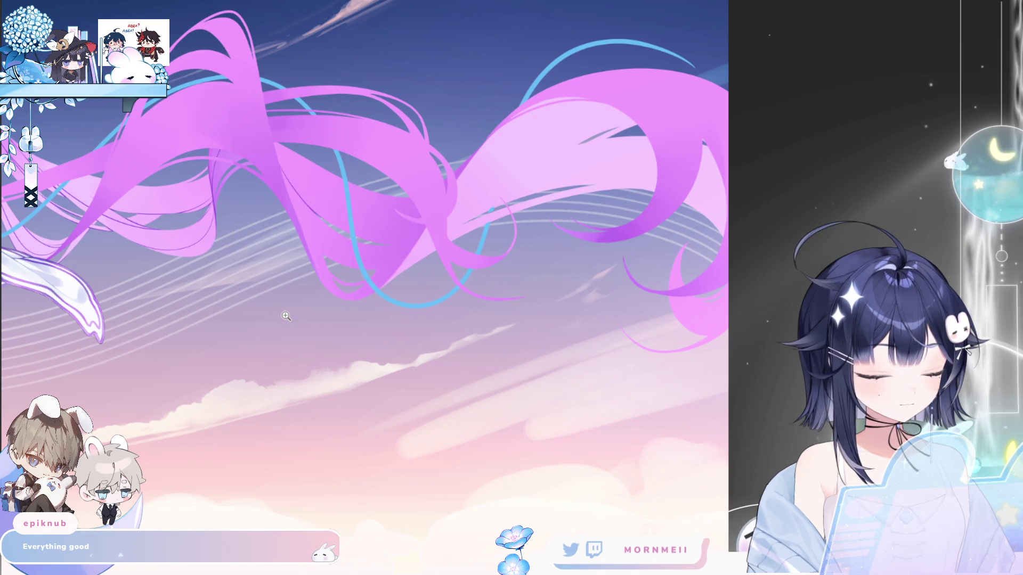
pyautogui.click(286, 316)
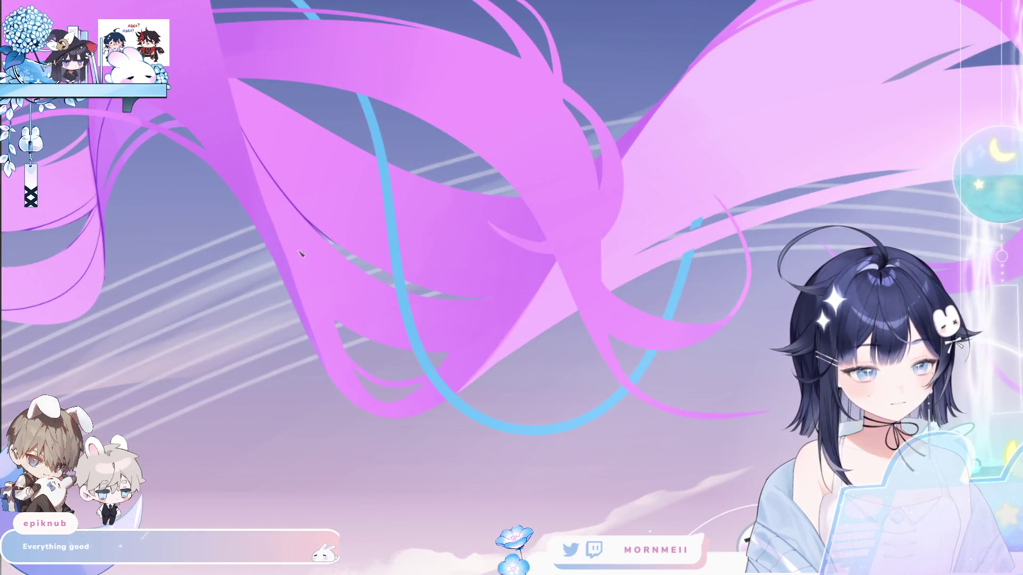
pyautogui.scroll(-3, 309, 295)
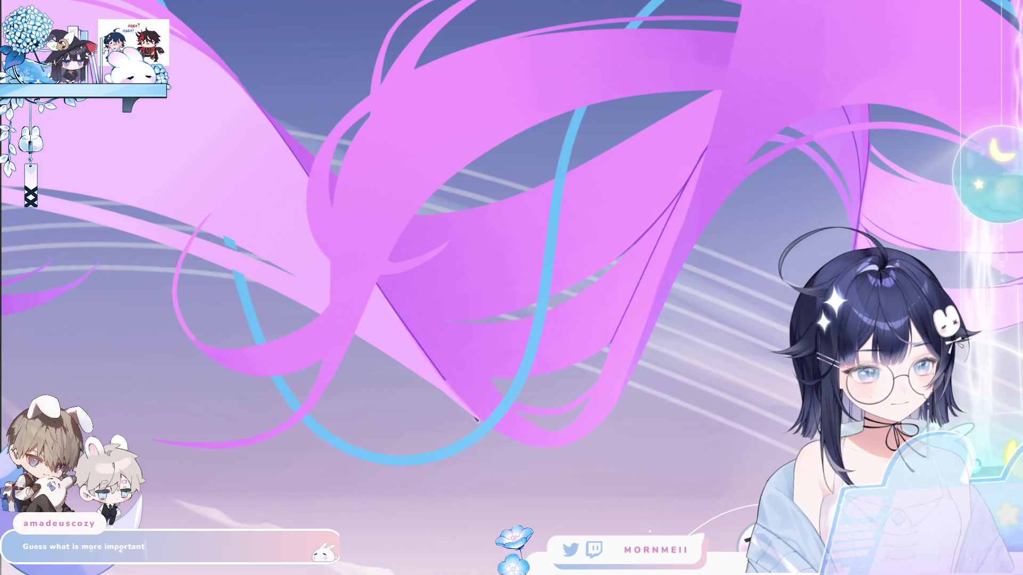
pyautogui.click(379, 394)
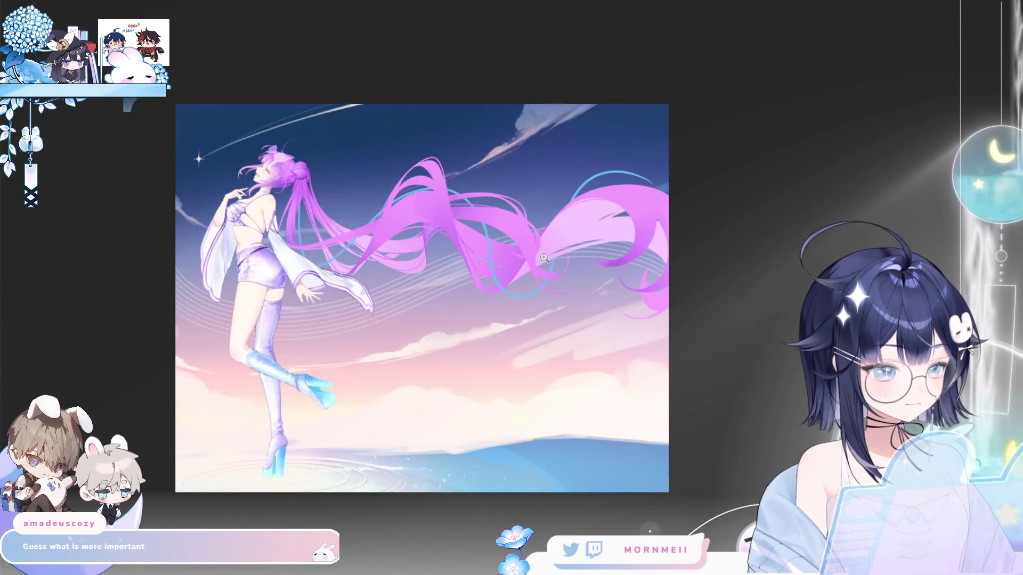
pyautogui.click(378, 394)
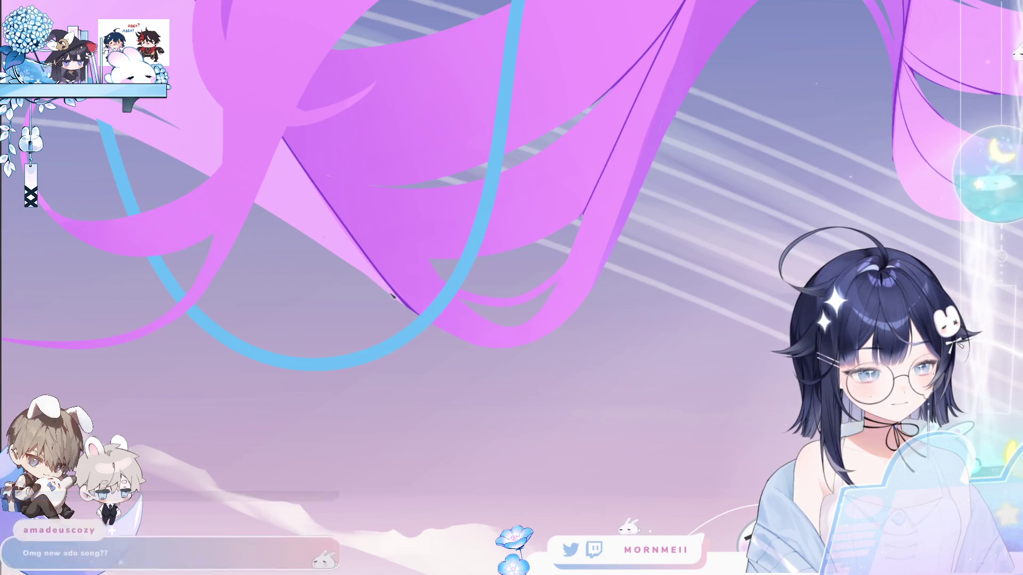
pyautogui.scroll(-2, 367, 272)
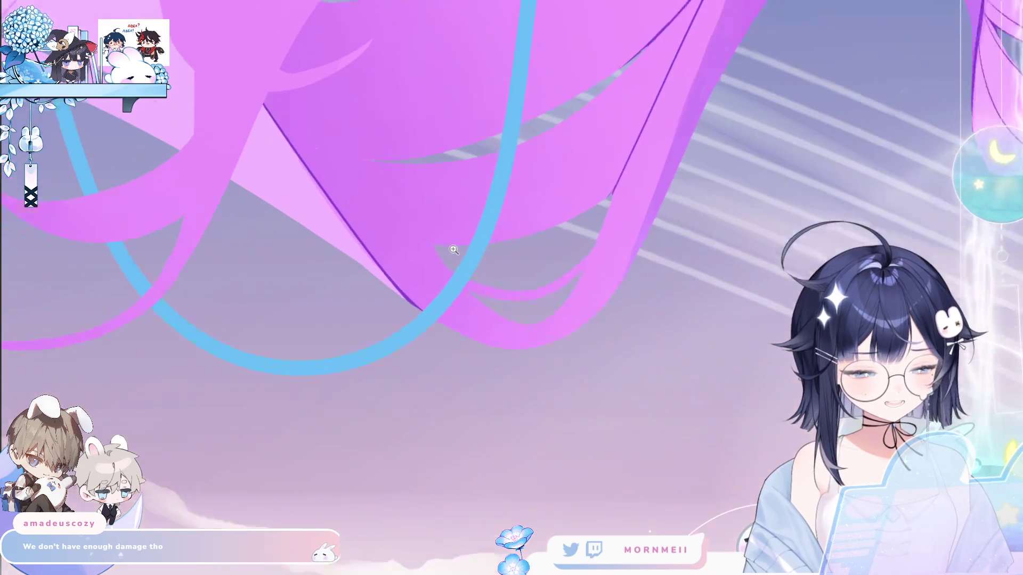
# Zoom in on the hair artwork, then fit the whole artwork in the window.
pyautogui.click(423, 261)
pyautogui.click(484, 237)
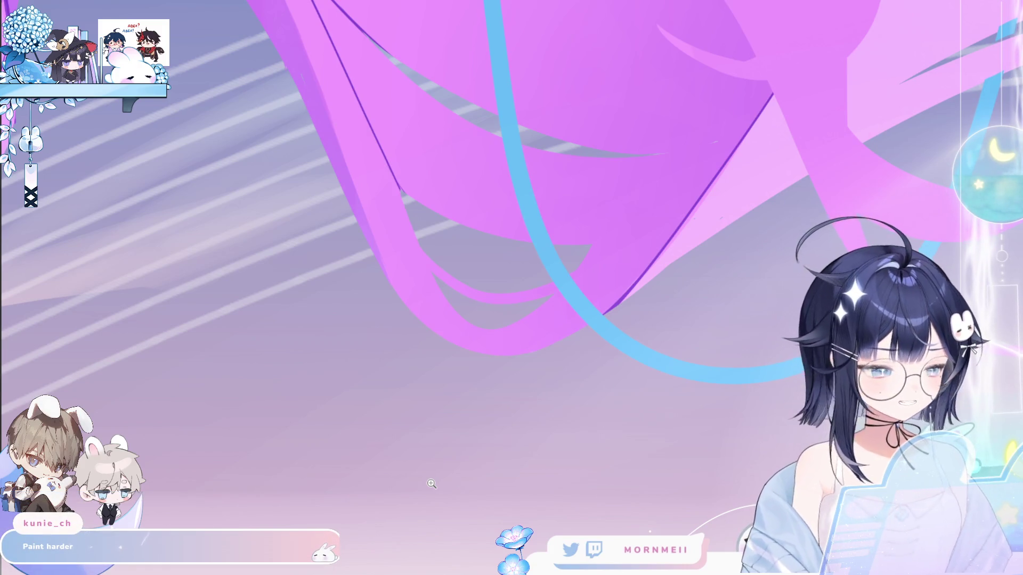
pyautogui.hotkey('ctrl', '0')
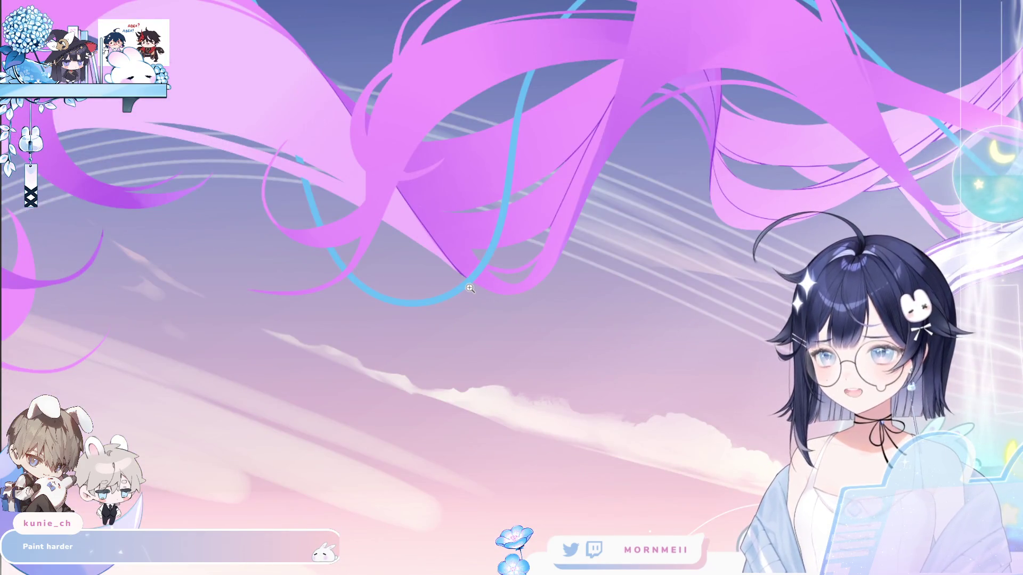
# Magnify the purple hair ribbons and blue strand in successive close-ups.
pyautogui.click(685, 75)
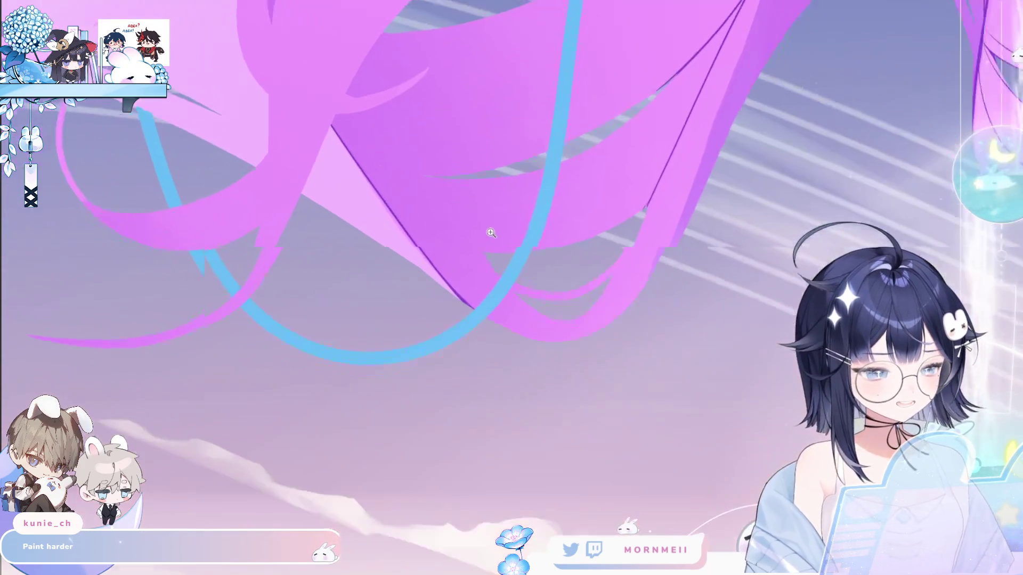
pyautogui.click(251, 148)
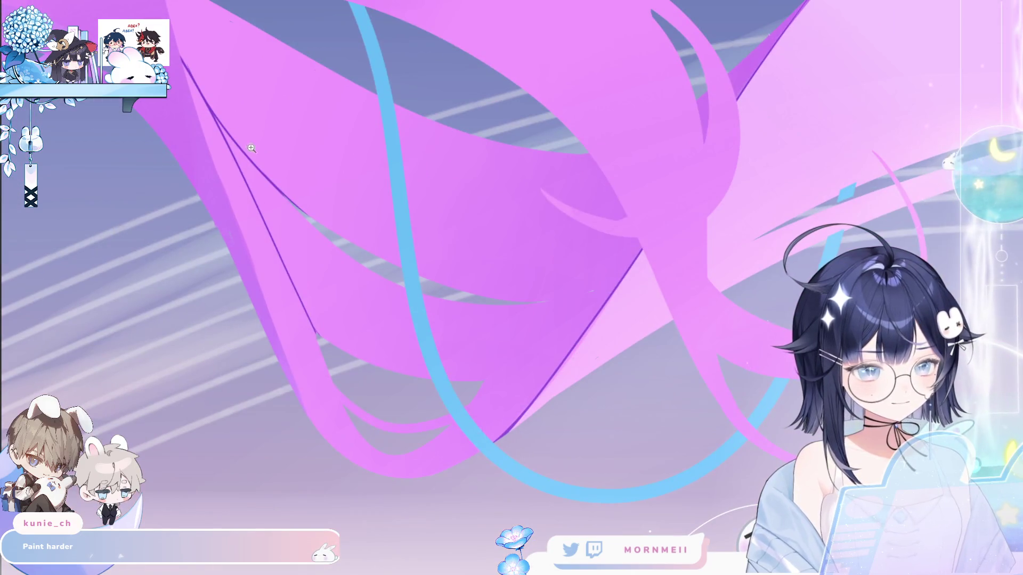
pyautogui.click(181, 17)
pyautogui.click(542, 160)
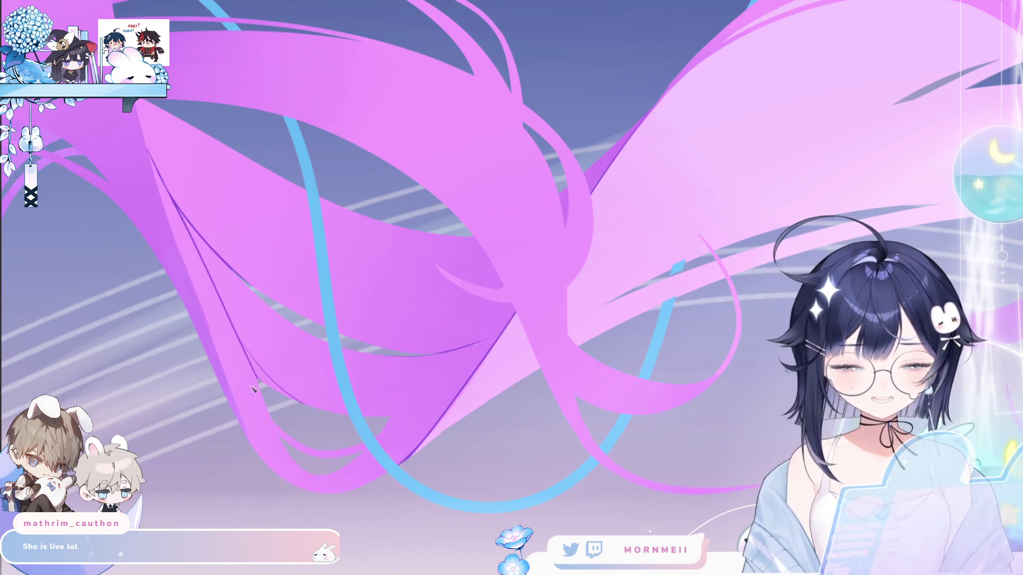
# Scroll out to see the hair ribbons arcing over the lavender sky and pink clouds.
pyautogui.scroll(-3, 287, 234)
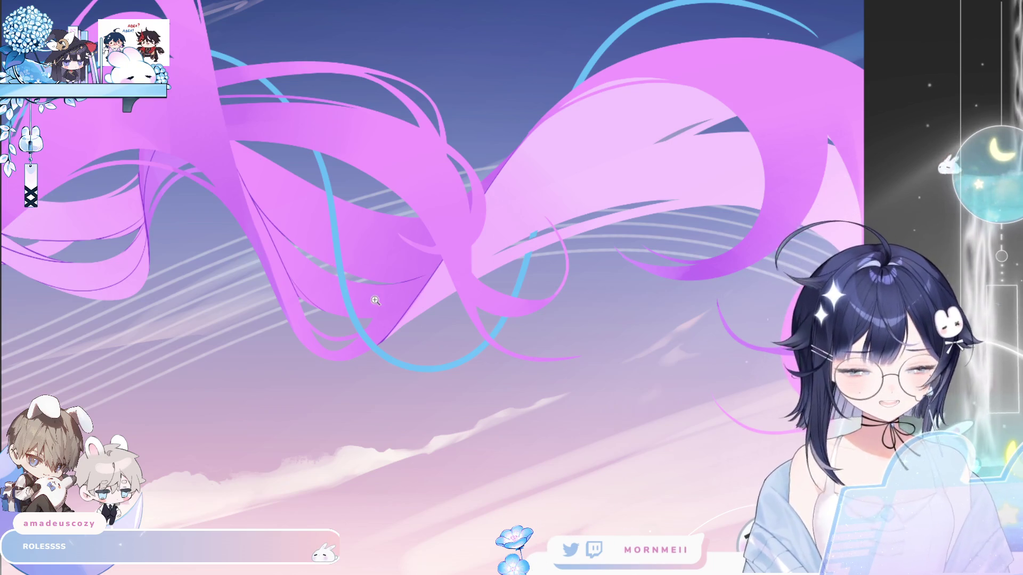
# Zoom in close on the crossing hair ribbons, then fit the whole artwork back in the window.
pyautogui.click(341, 258)
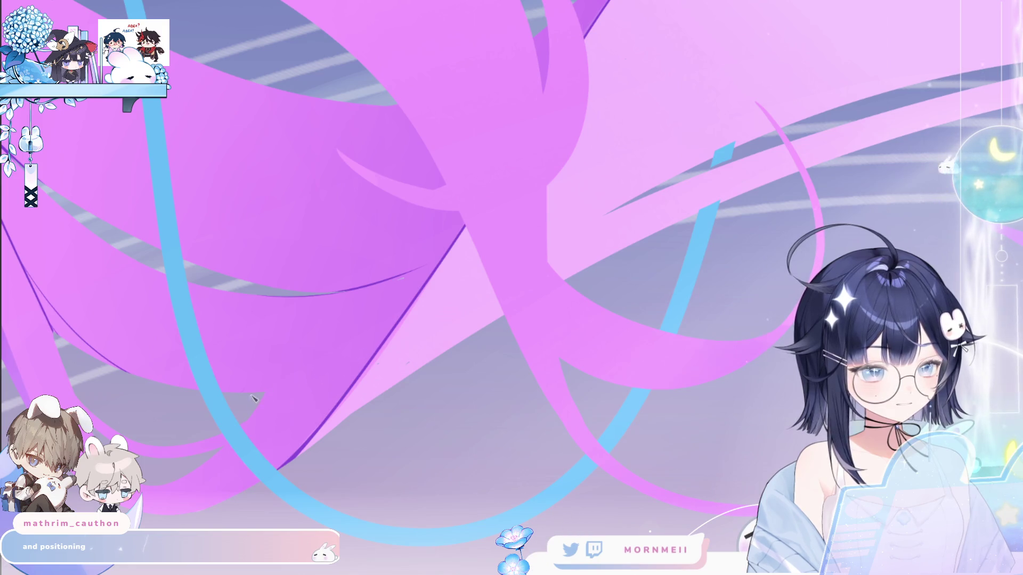
pyautogui.hotkey('ctrl', '0')
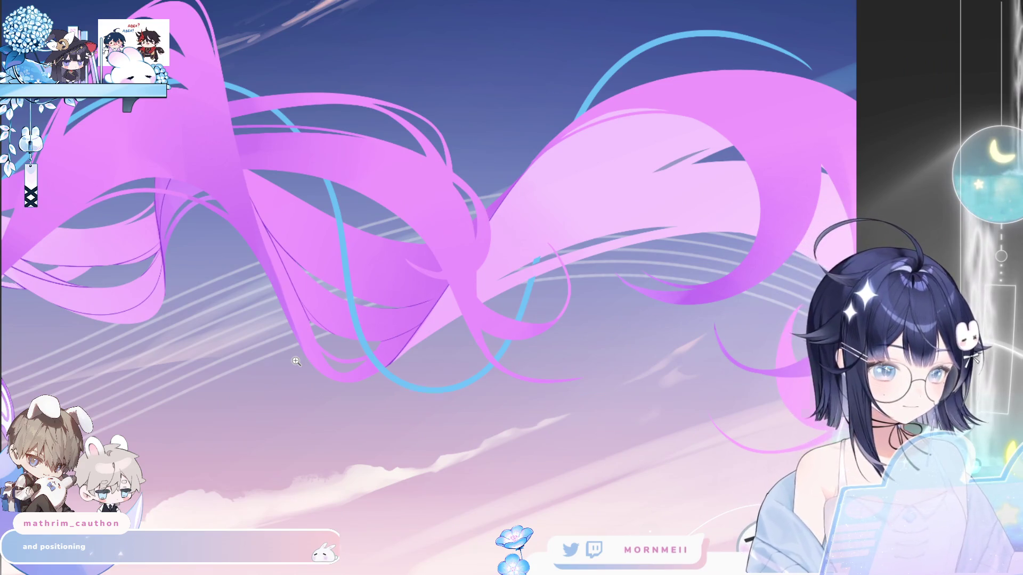
# Zoom into the pink-violet ribbons and pan across the twin tails to inspect the blue strand.
pyautogui.scroll(5, 296, 362)
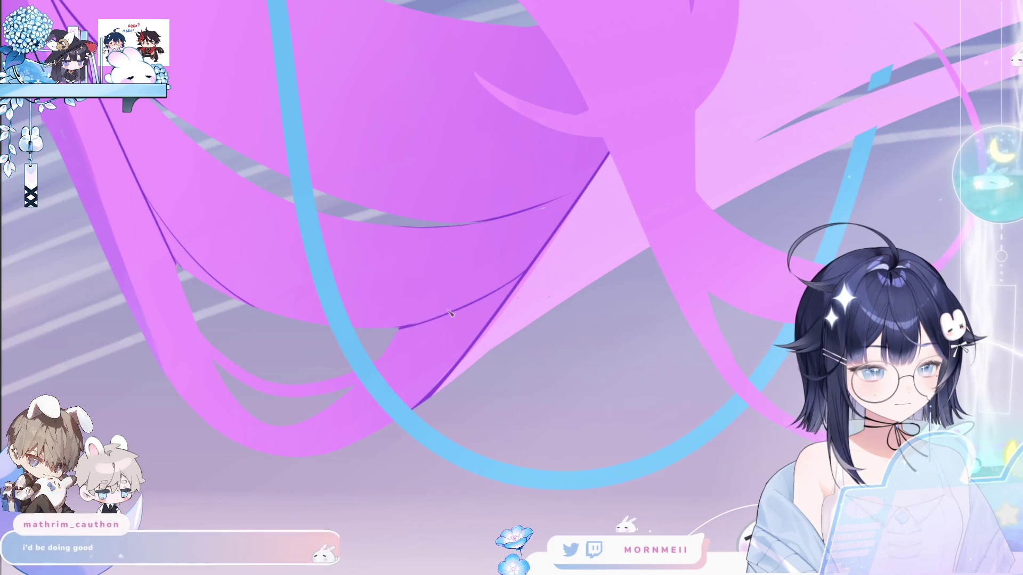
pyautogui.scroll(-3, 254, 389)
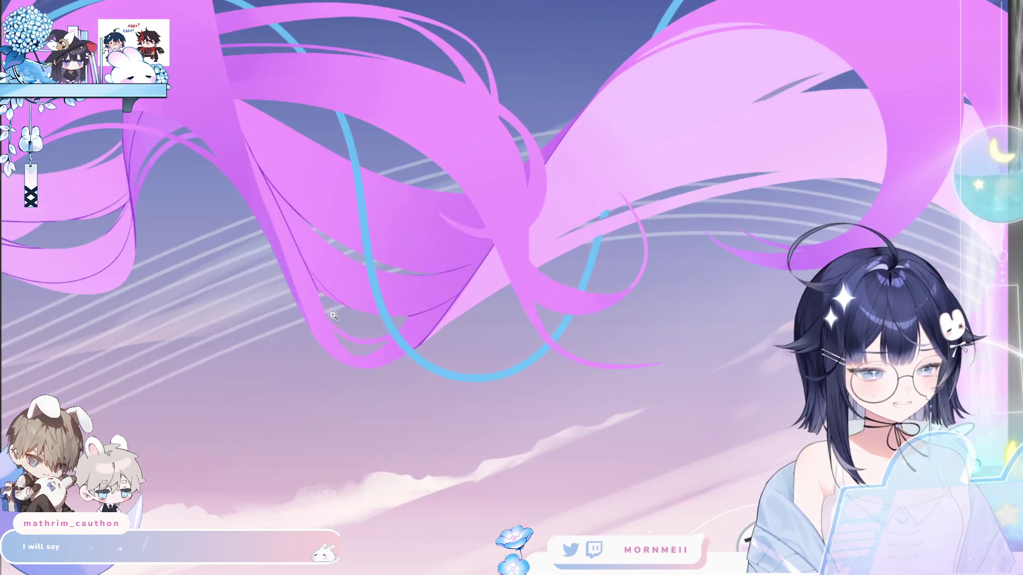
pyautogui.click(287, 155)
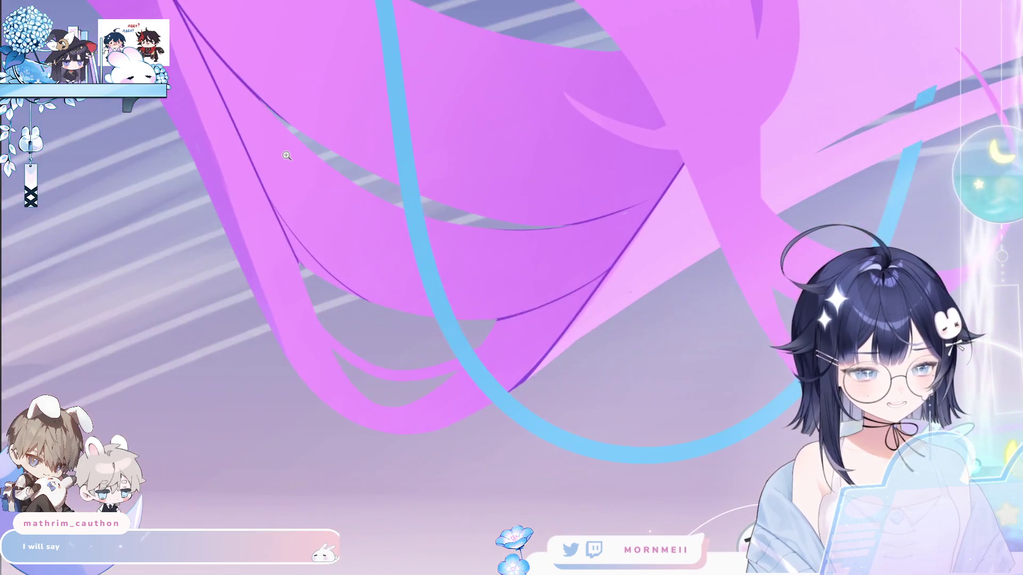
pyautogui.moveTo(287, 155); pyautogui.dragTo(184, 317)
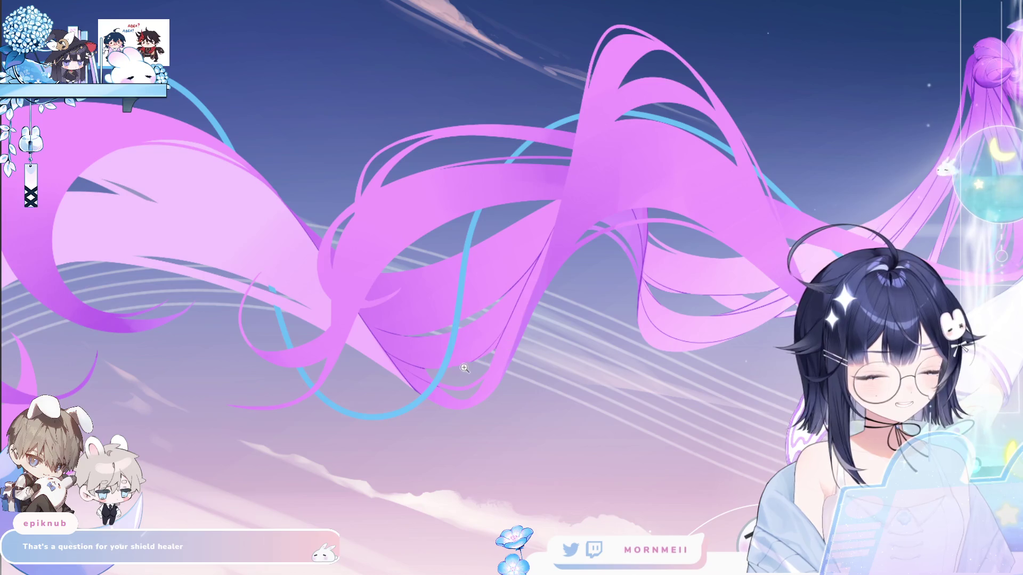
pyautogui.click(505, 347)
pyautogui.moveTo(433, 106); pyautogui.dragTo(364, 123)
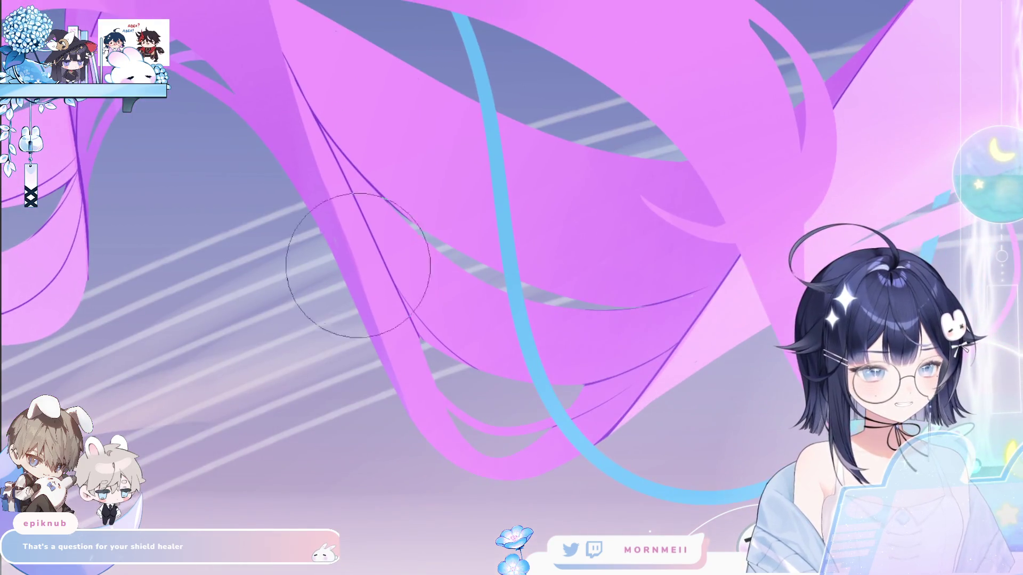
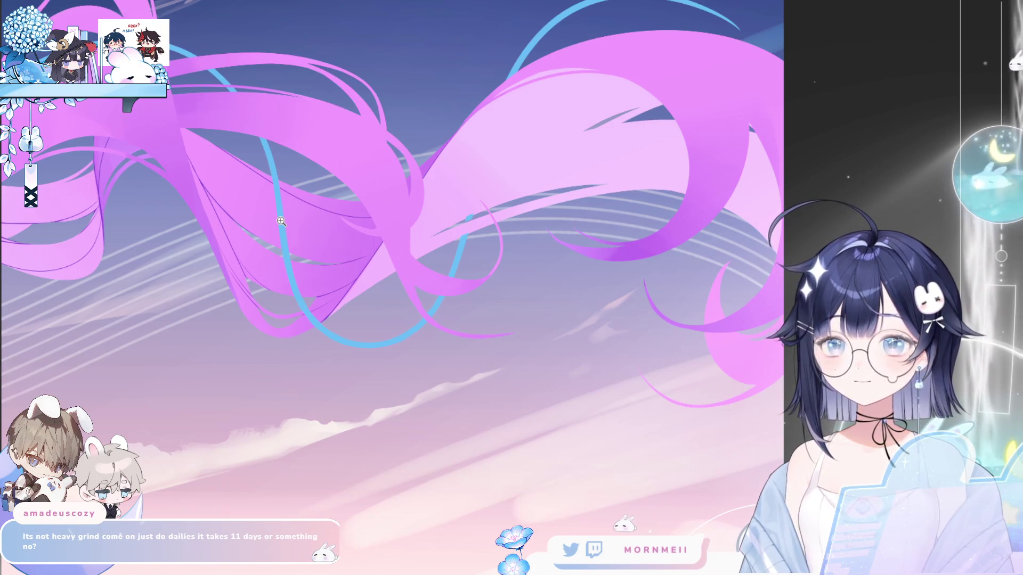
# Zoom into a section of the hair, then fit the whole illustration in the window.
pyautogui.click(480, 115)
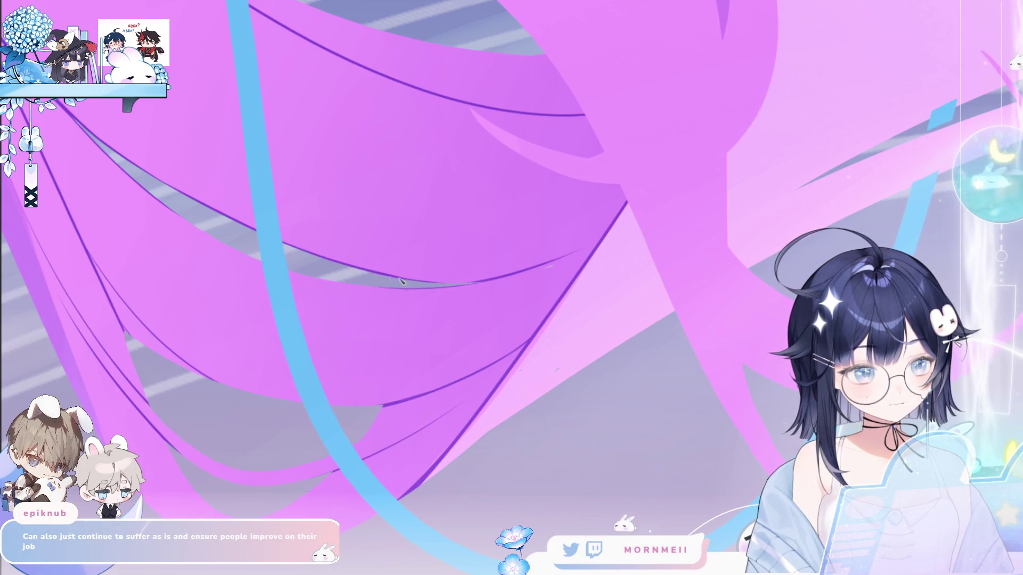
pyautogui.click(557, 225)
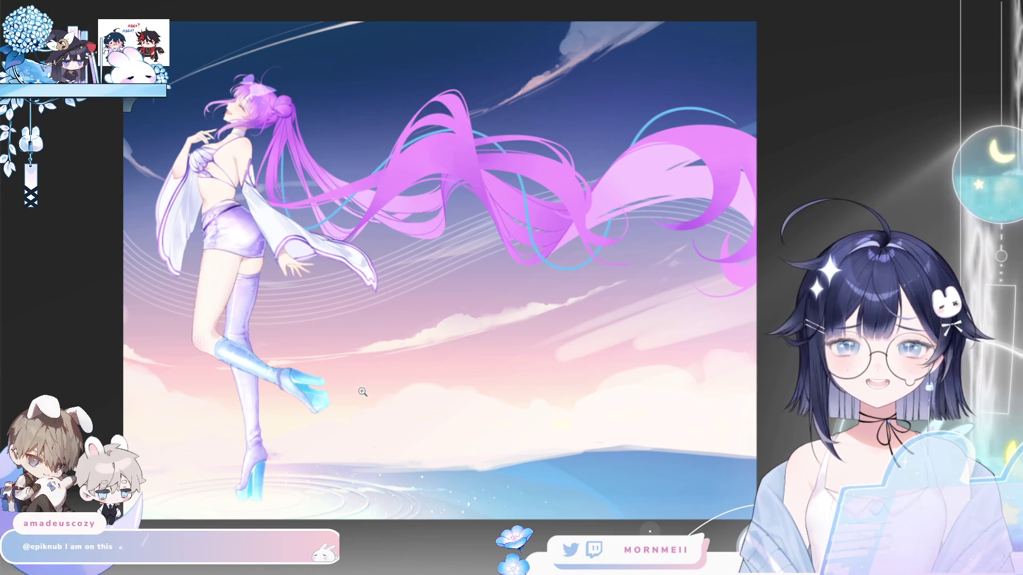
# Zoom in close on the hair strands and scroll around them.
pyautogui.click(591, 251)
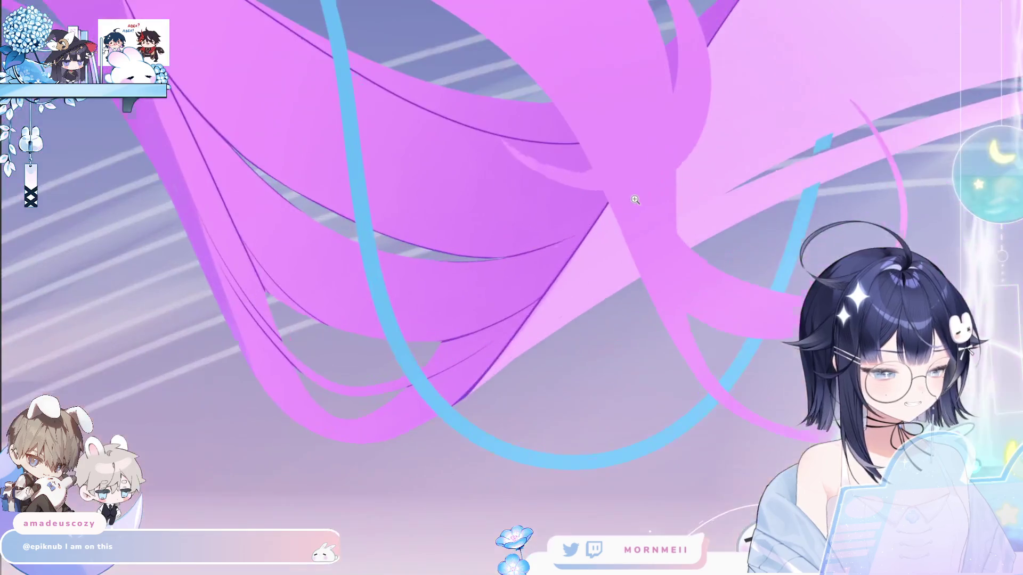
pyautogui.click(595, 231)
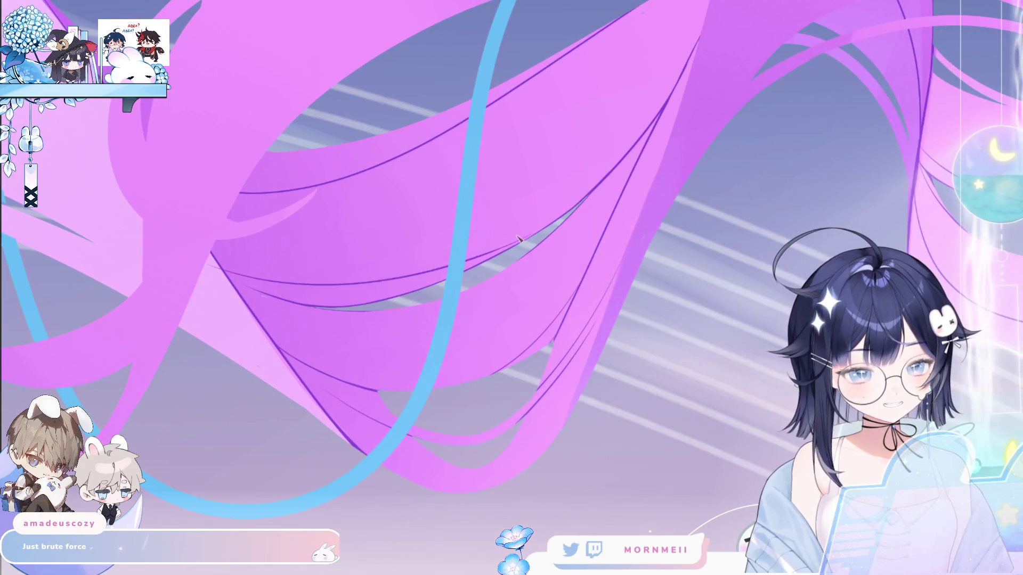
pyautogui.scroll(-5, 672, 315)
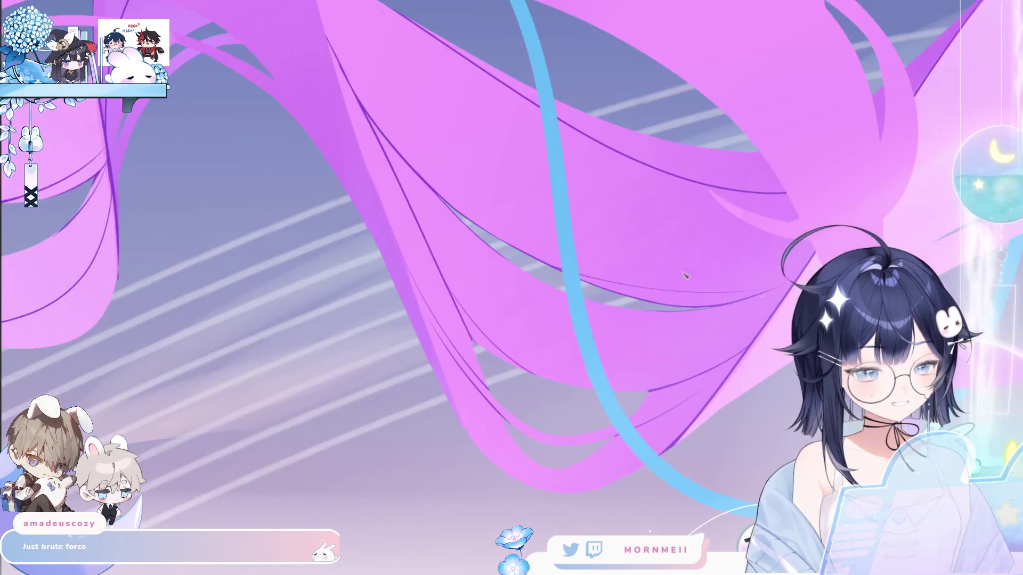
pyautogui.scroll(3, 743, 313)
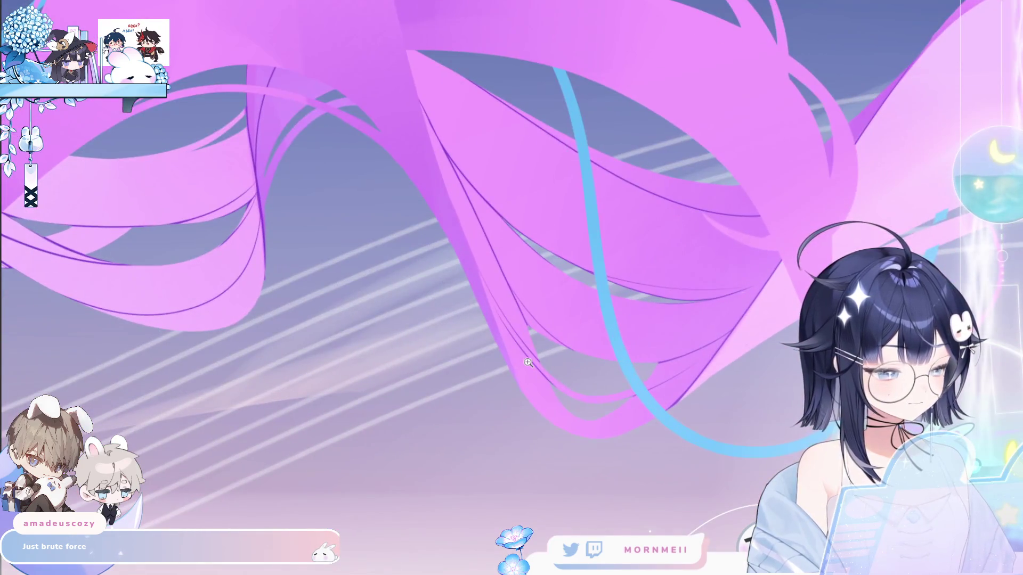
pyautogui.scroll(-2, 443, 297)
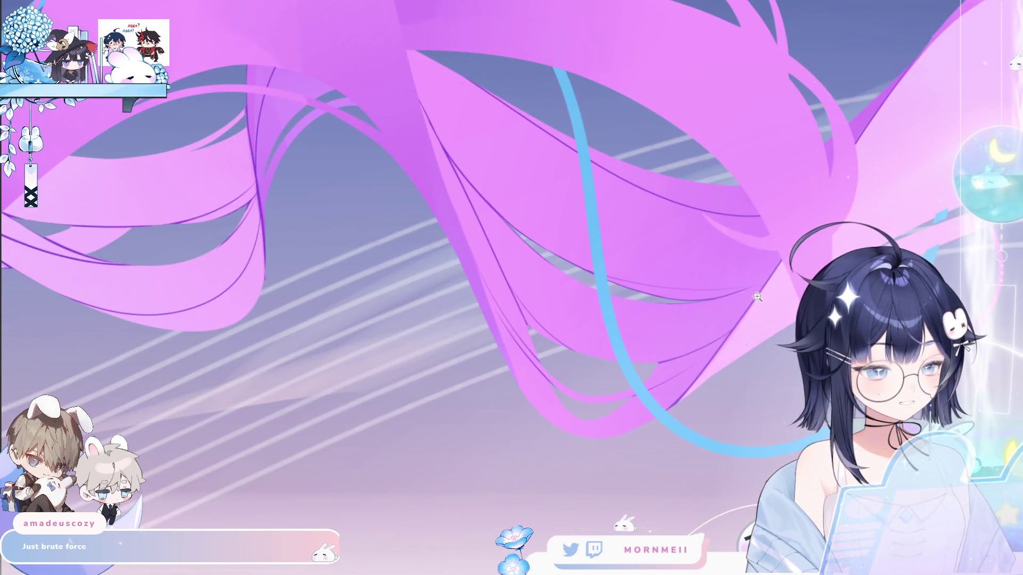
pyautogui.scroll(-3, 443, 298)
pyautogui.scroll(3, 443, 298)
pyautogui.scroll(2, 443, 298)
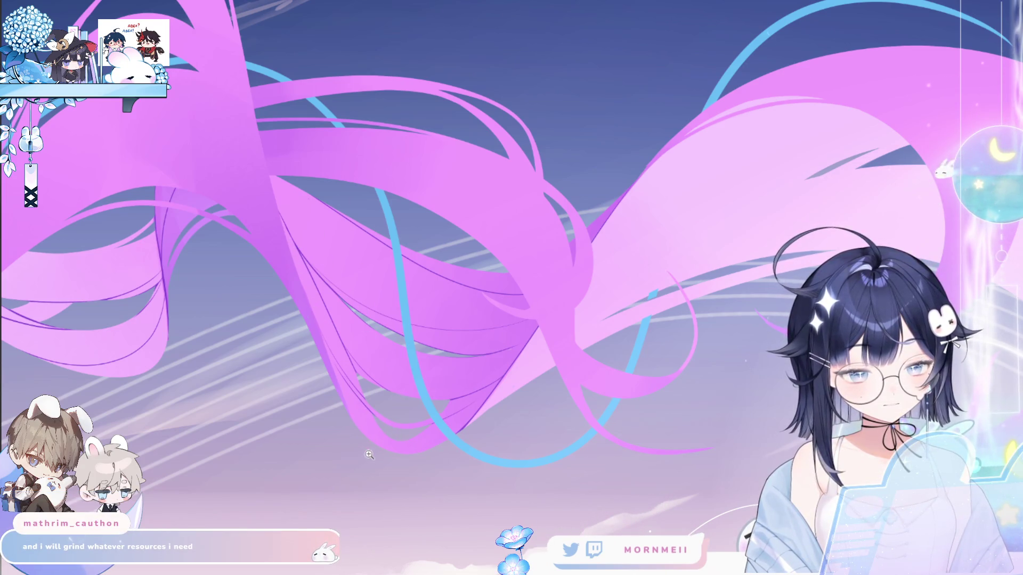
# Zoom in on other parts of the pink ribbons, mirror the canvas, and fit the artwork to the window.
pyautogui.click(335, 315)
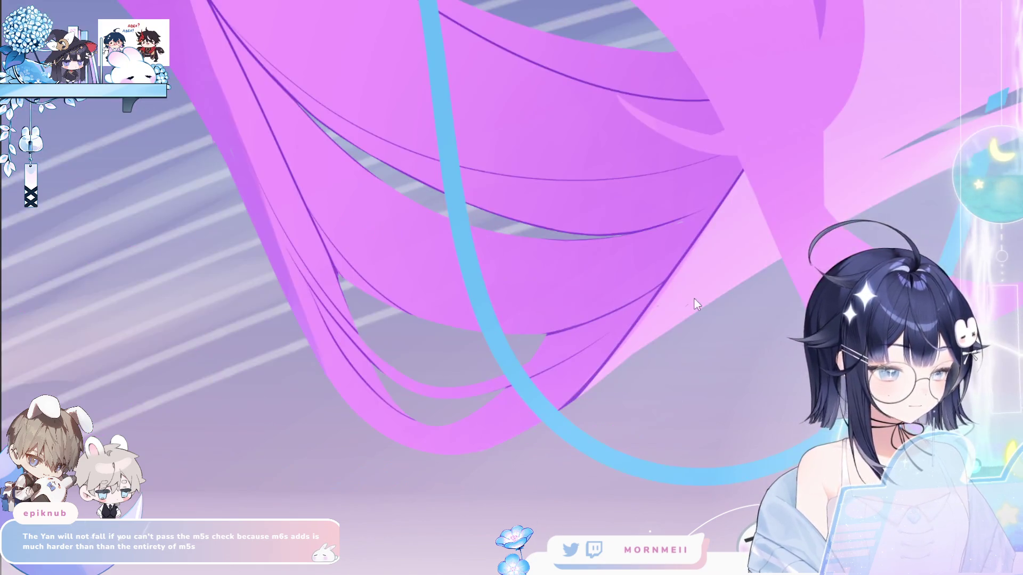
pyautogui.click(418, 308)
pyautogui.click(428, 249)
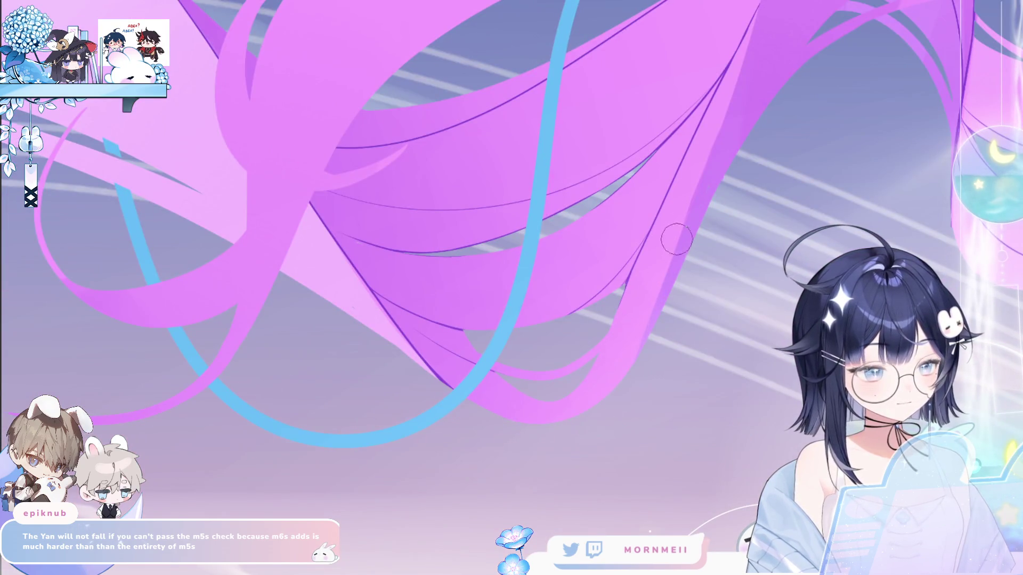
pyautogui.press('m')
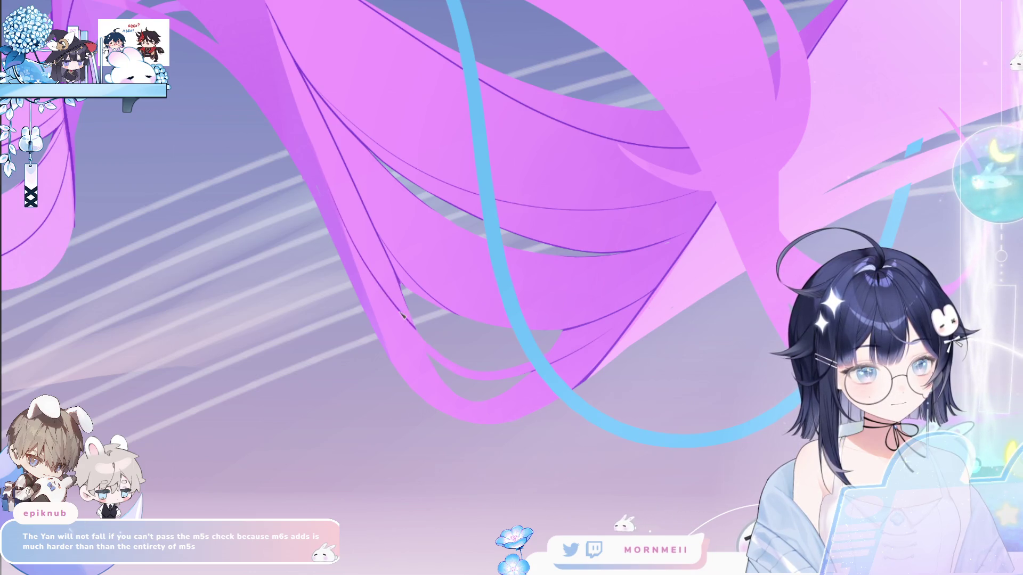
pyautogui.hotkey('ctrl', '0')
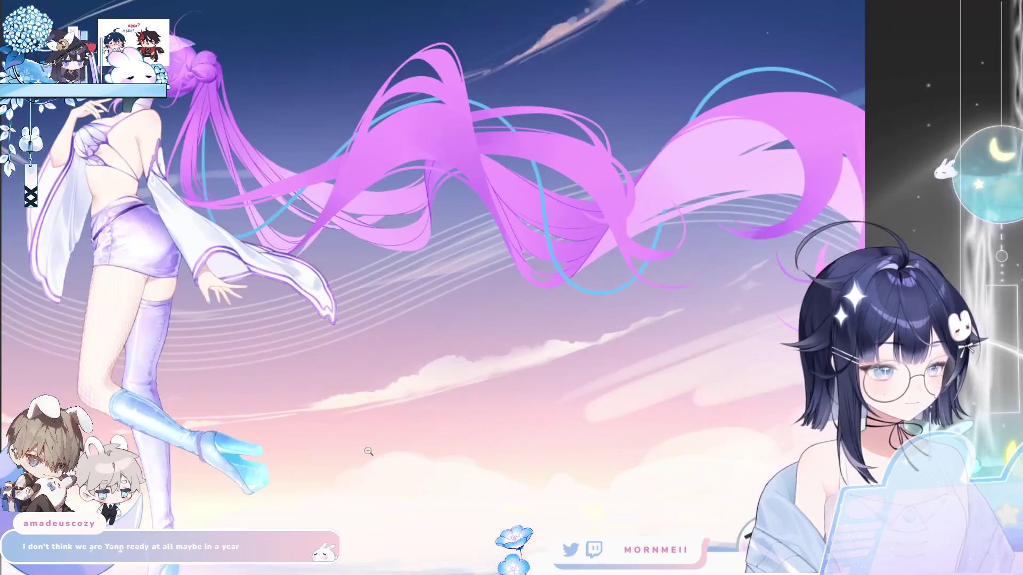
# Flip the view back to normal and pan so the twin-tails are centred with the figure at left.
pyautogui.press('h')
pyautogui.press('h')
pyautogui.scroll(3, 631, 241)
pyautogui.moveTo(630, 241); pyautogui.dragTo(524, 326)
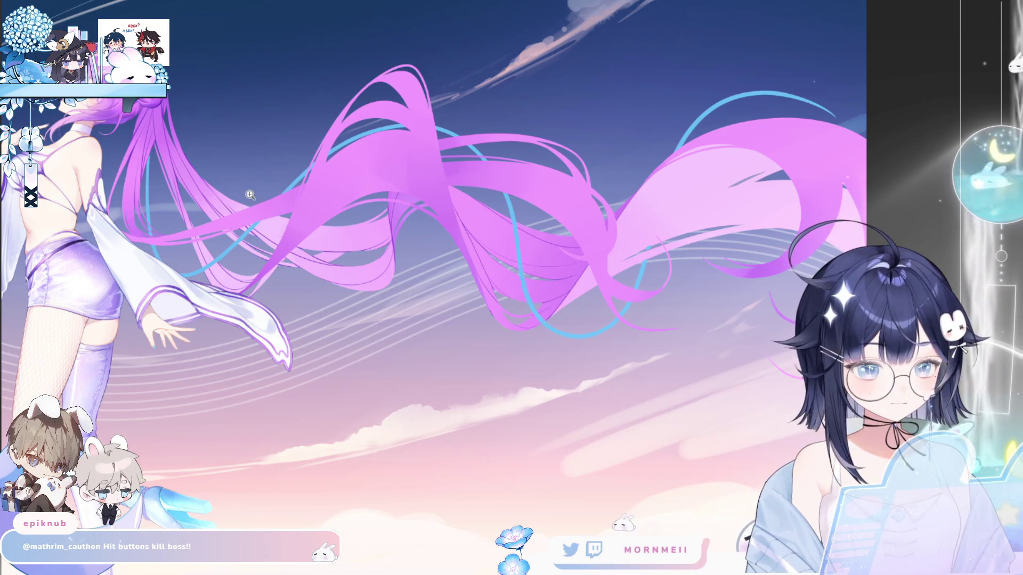
# Zoom twice into the hair ribbons, then fit the whole picture on screen.
pyautogui.click(284, 179)
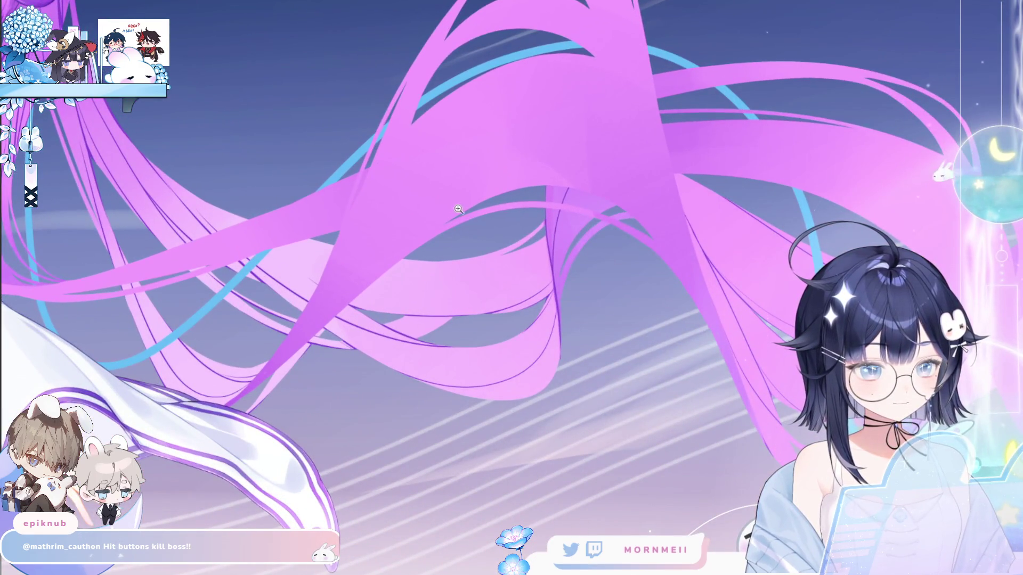
pyautogui.click(454, 266)
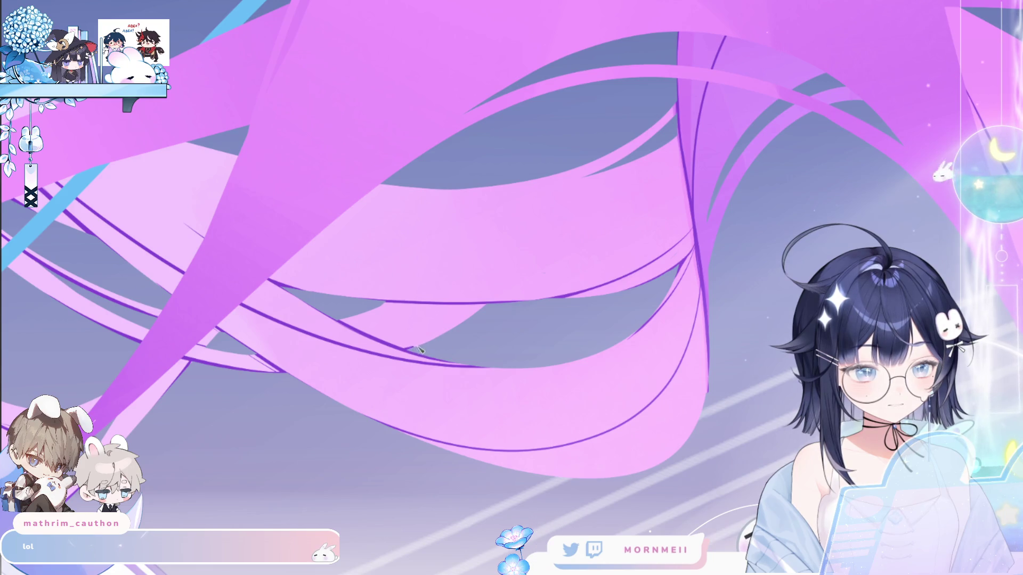
pyautogui.click(477, 330)
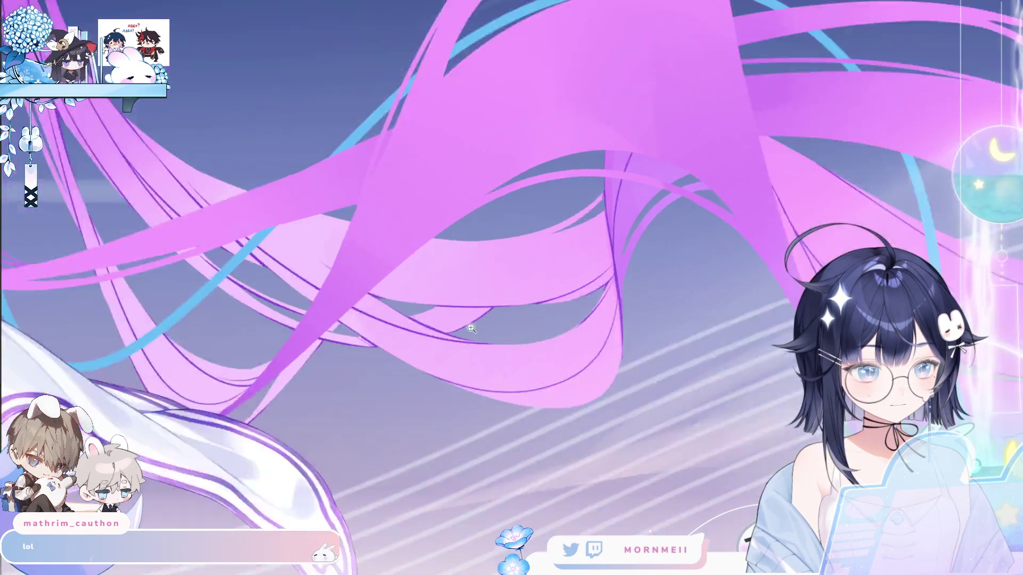
pyautogui.click(216, 460)
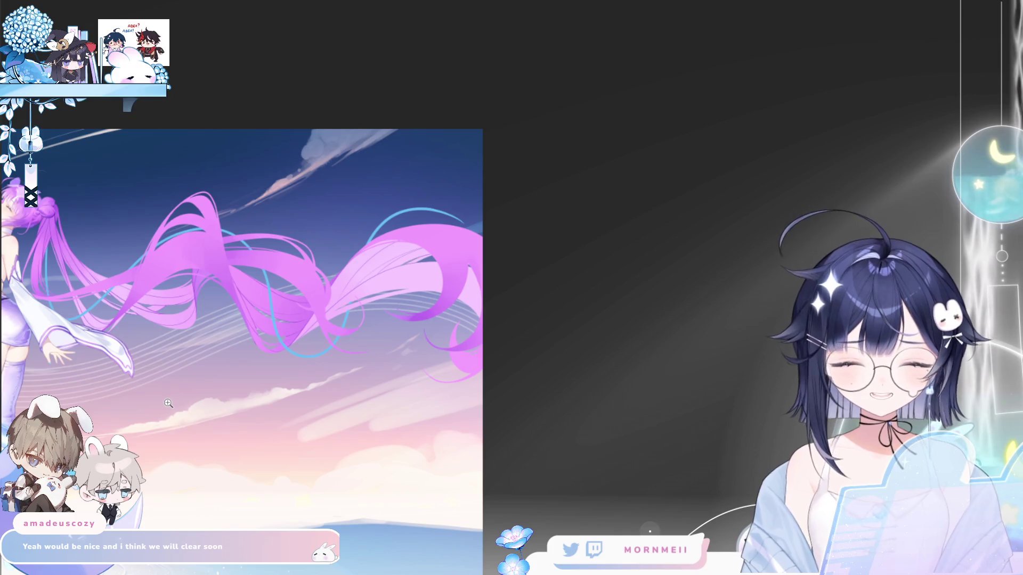
pyautogui.click(389, 275)
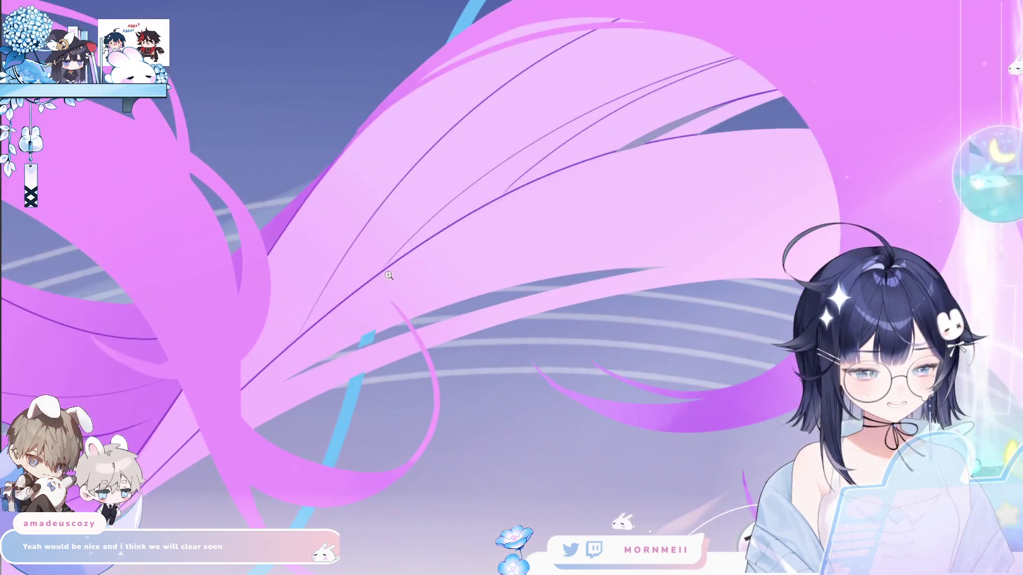
pyautogui.click(388, 275)
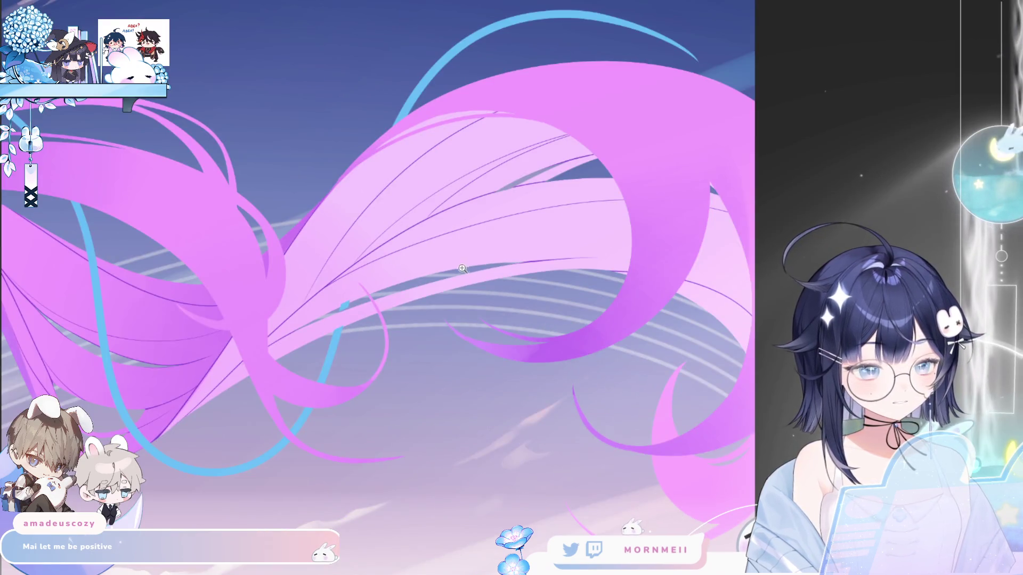
pyautogui.click(184, 377)
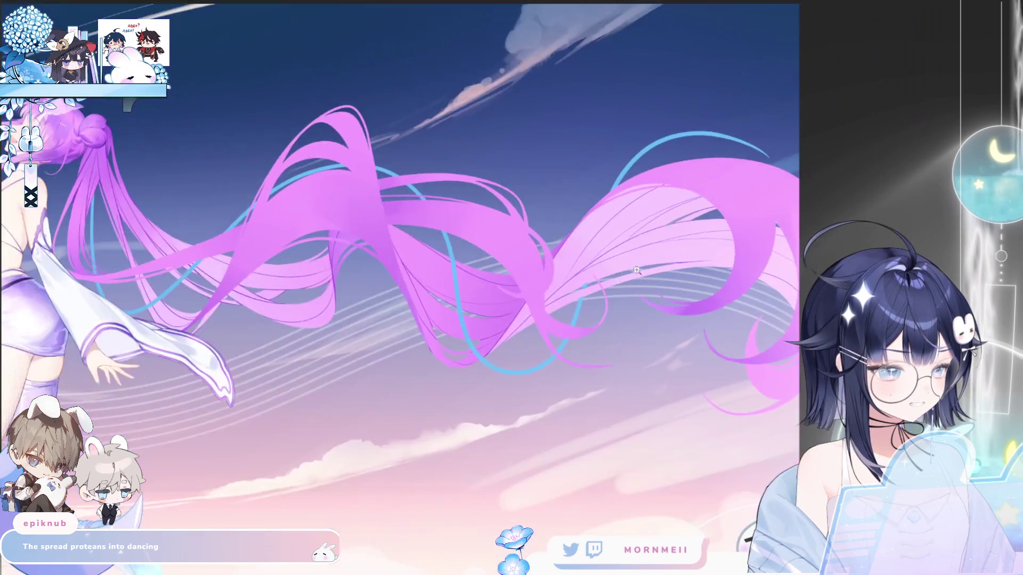
# Mirror the canvas, then zoom out so the entire illustration fits on screen.
pyautogui.press('h')
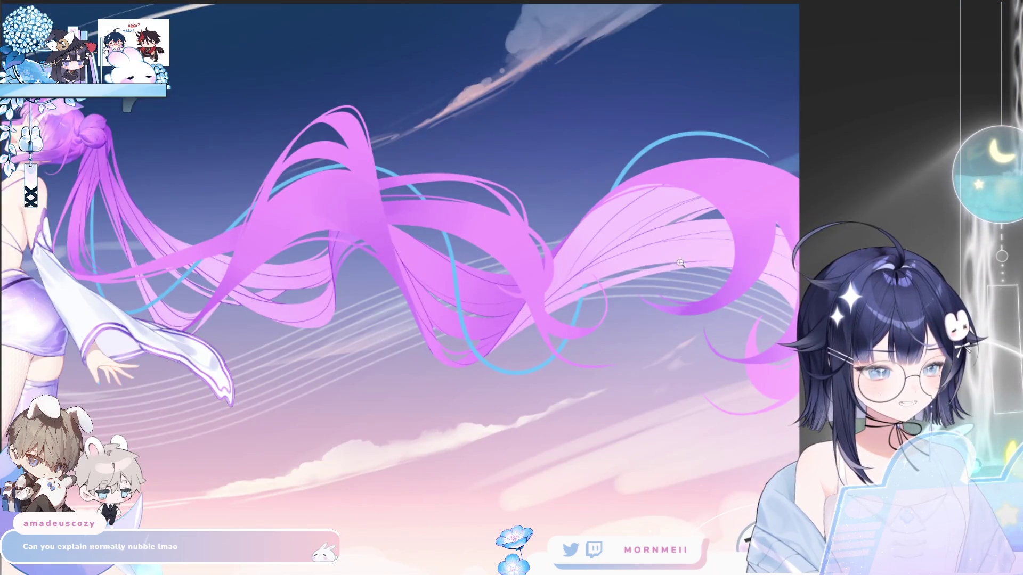
pyautogui.click(680, 263)
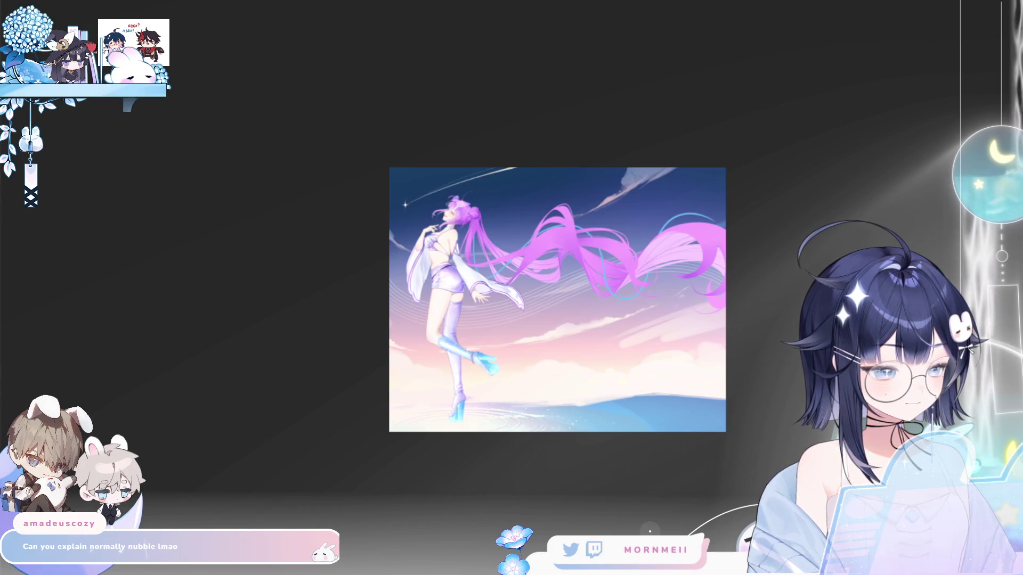
# Zoom in on a hair ribbon edge and redraw its line stroke four times until it sits right.
pyautogui.click(624, 245)
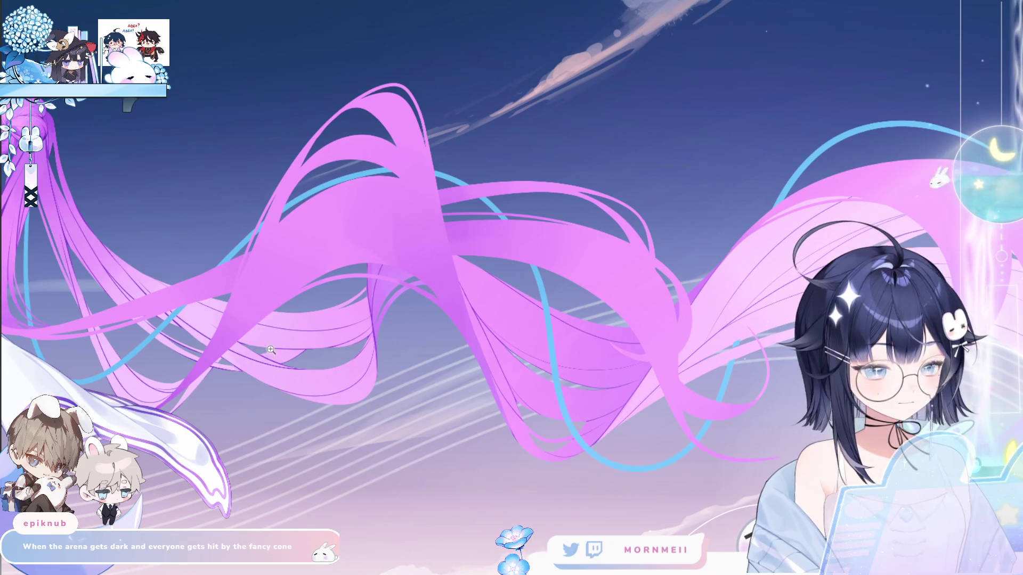
pyautogui.scroll(1, 208, 374)
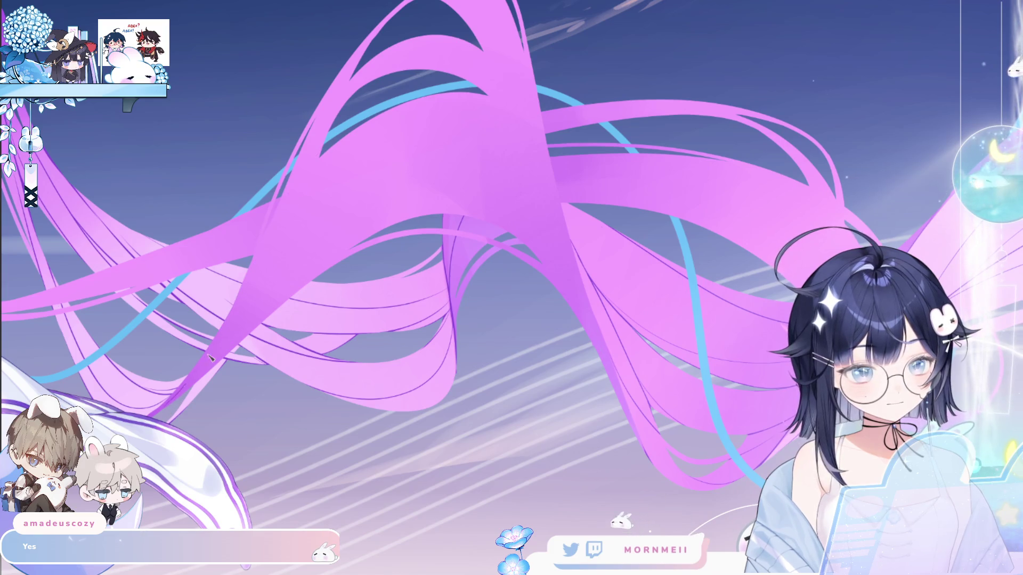
pyautogui.click(296, 219)
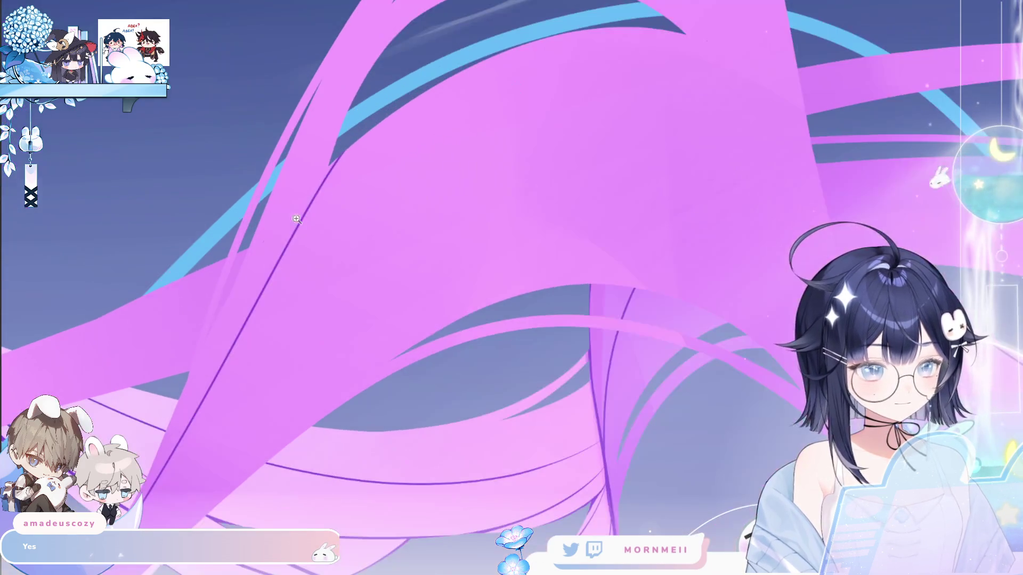
pyautogui.hotkey('ctrl', 'z')
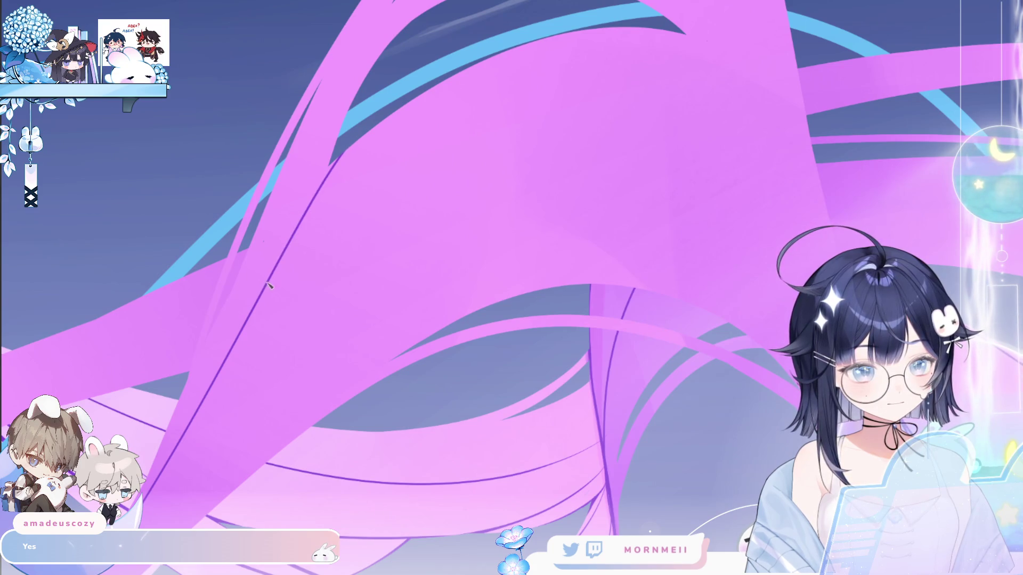
pyautogui.moveTo(270, 275); pyautogui.dragTo(354, 133)
pyautogui.hotkey('ctrl', 'z')
pyautogui.moveTo(274, 275); pyautogui.dragTo(338, 155)
pyautogui.hotkey('ctrl', 'z')
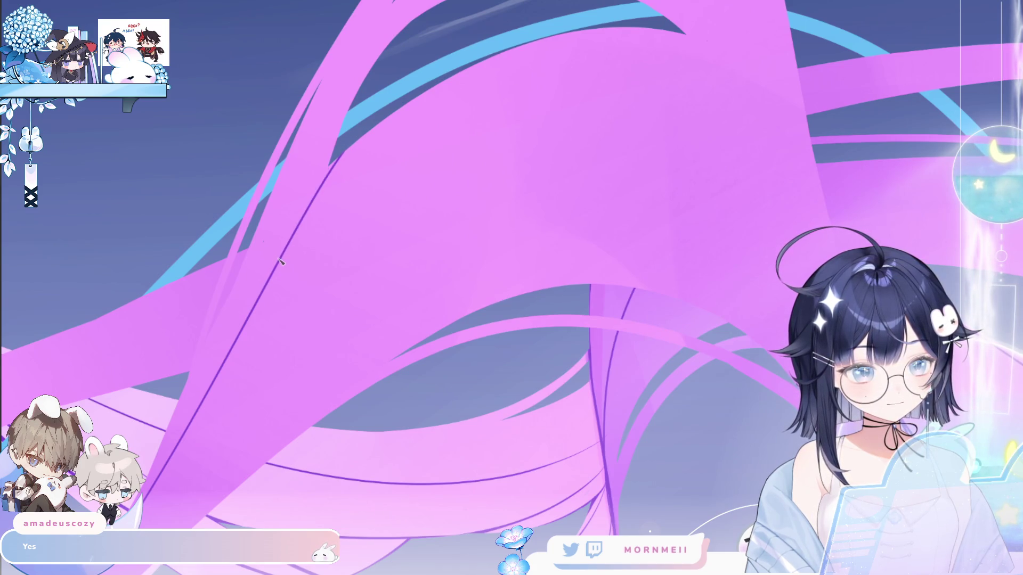
pyautogui.moveTo(281, 262); pyautogui.dragTo(346, 151)
pyautogui.hotkey('ctrl', 'z')
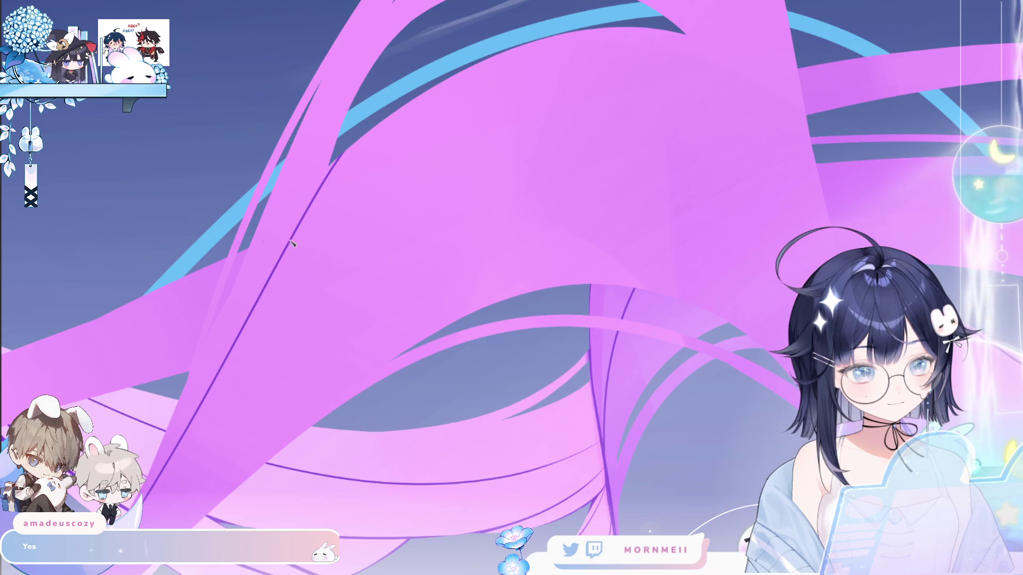
pyautogui.moveTo(289, 239); pyautogui.dragTo(339, 156)
# Fit the artwork, then zoom in repeatedly on the head and pink hair and scroll around.
pyautogui.hotkey('ctrl', '0')
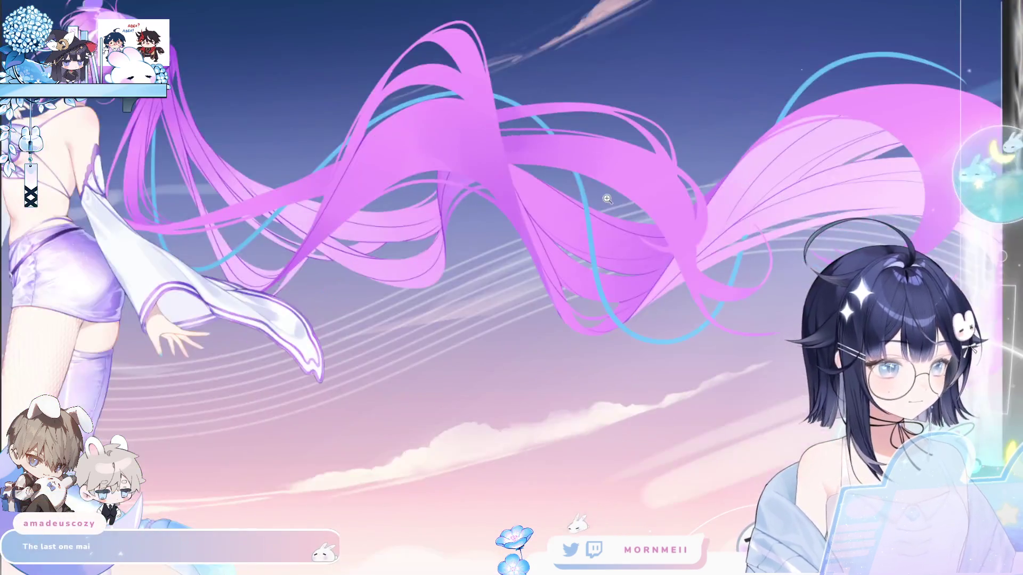
pyautogui.hotkey('ctrl', '0')
pyautogui.click(540, 150)
pyautogui.click(540, 150)
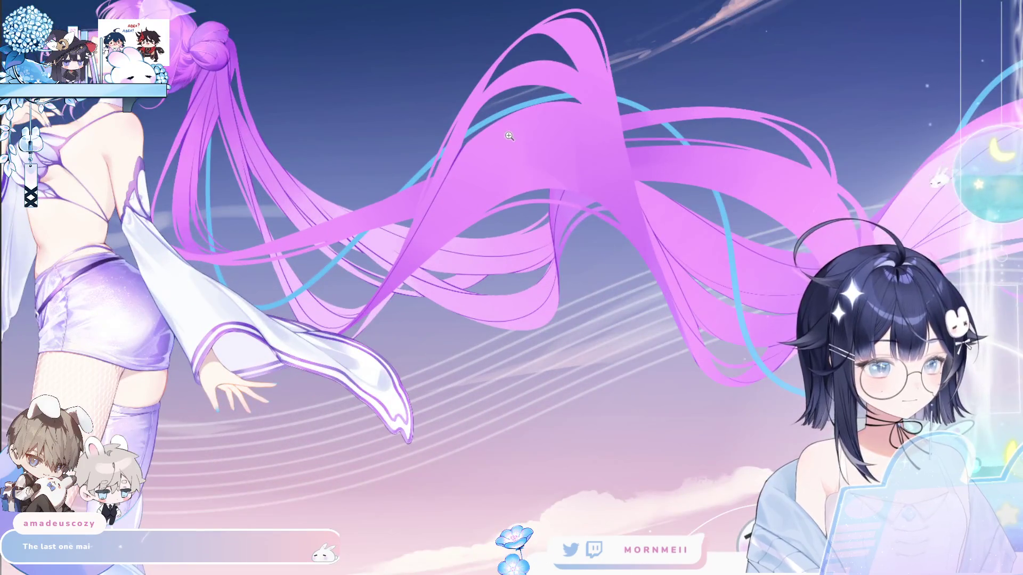
pyautogui.click(540, 150)
pyautogui.click(418, 174)
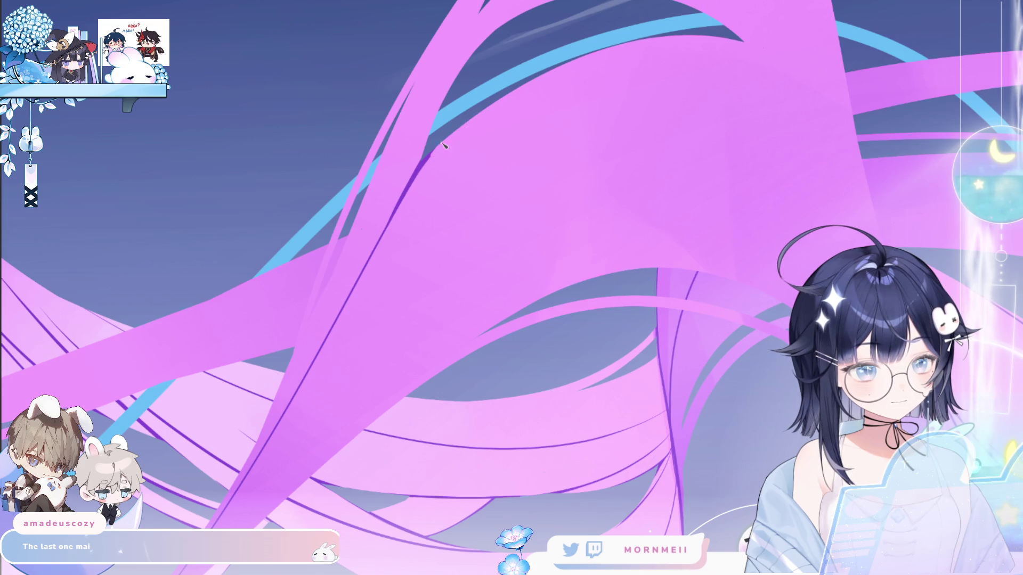
pyautogui.scroll(-2, 569, 130)
pyautogui.scroll(2, 569, 131)
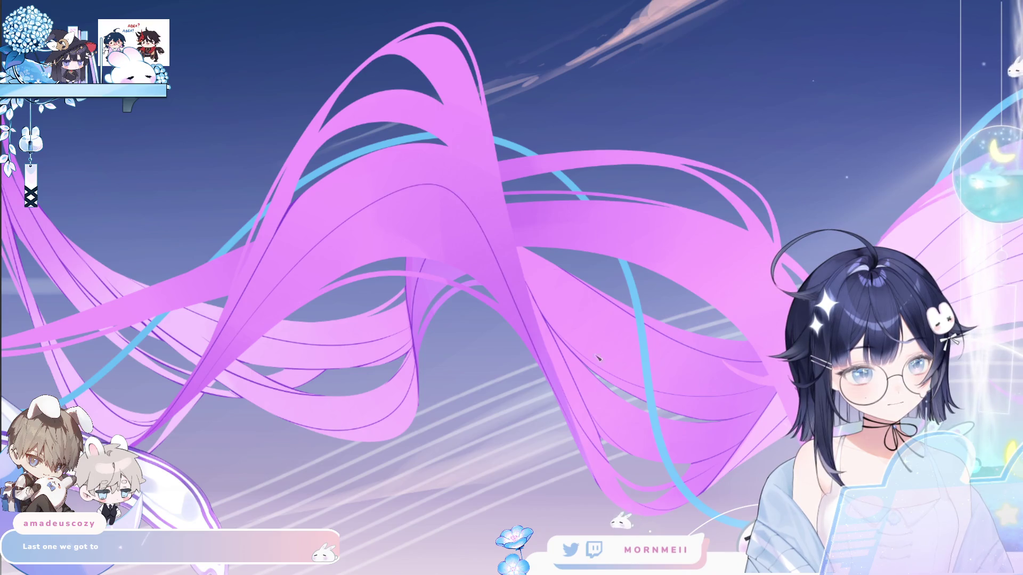
pyautogui.hscroll(-3, 253, 319)
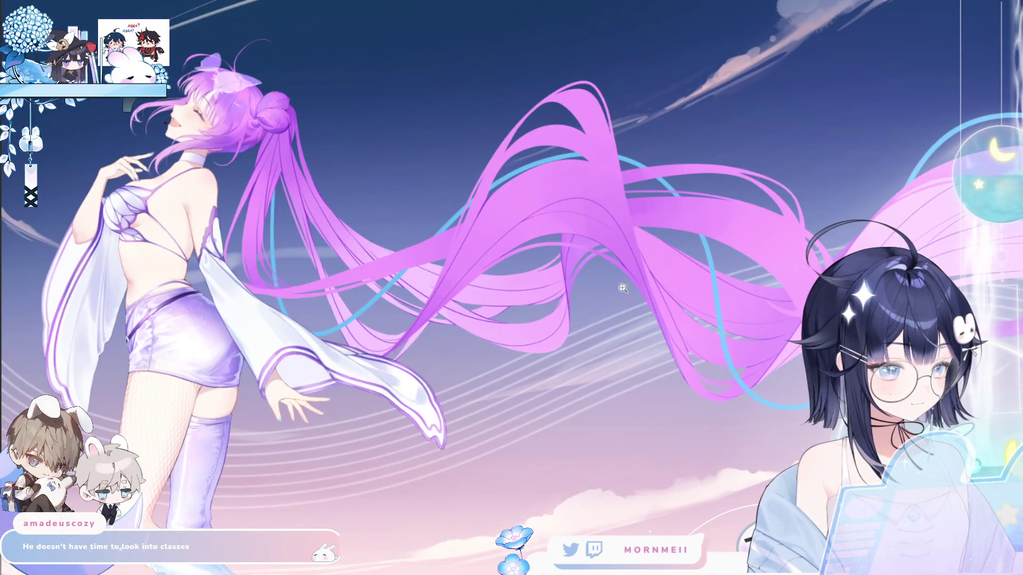
# Mirror the artwork to check the composition of the figure and twin-tails.
pyautogui.press('m')
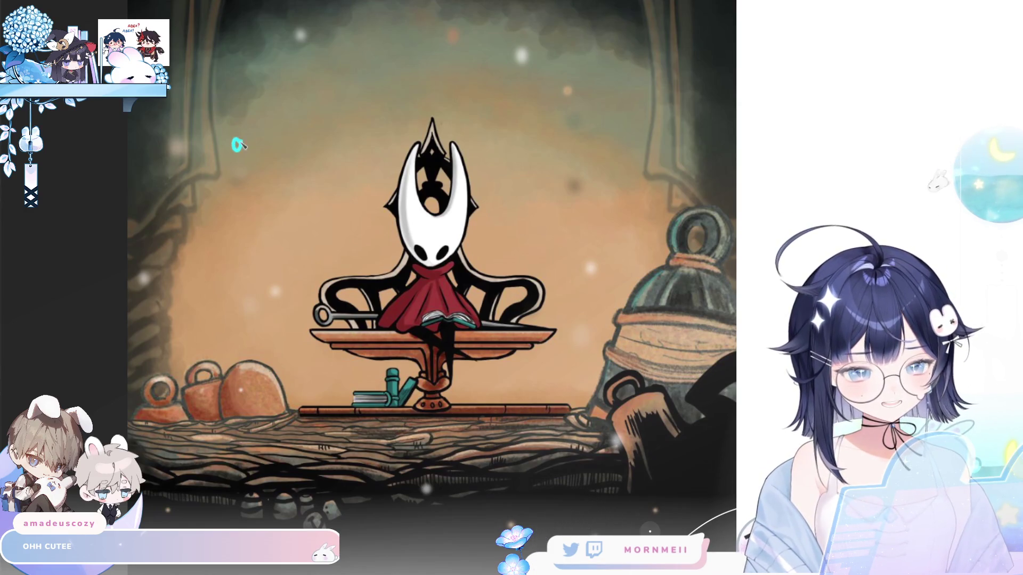
# Hand-write the cyan signature at the upper left, zoom out, and switch to the twin-tail illustration.
pyautogui.moveTo(236, 148)
pyautogui.mouseDown()
pyautogui.moveTo(225, 172)
pyautogui.moveTo(251, 154)
pyautogui.mouseUp()
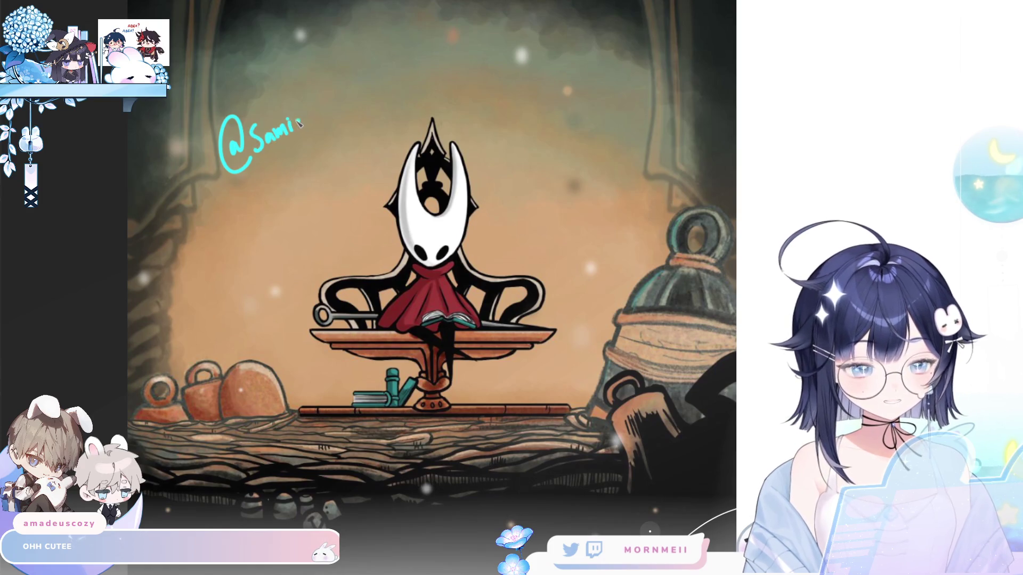
pyautogui.moveTo(300, 126)
pyautogui.mouseDown()
pyautogui.moveTo(331, 91)
pyautogui.moveTo(349, 94)
pyautogui.mouseUp()
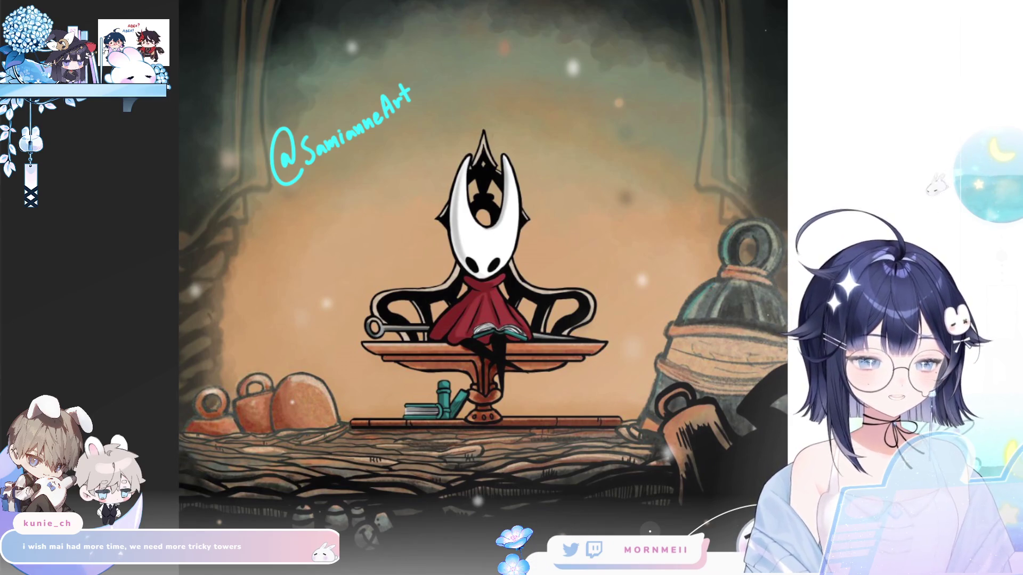
pyautogui.scroll(-1, 317, 98)
pyautogui.scroll(-1, 180, 37)
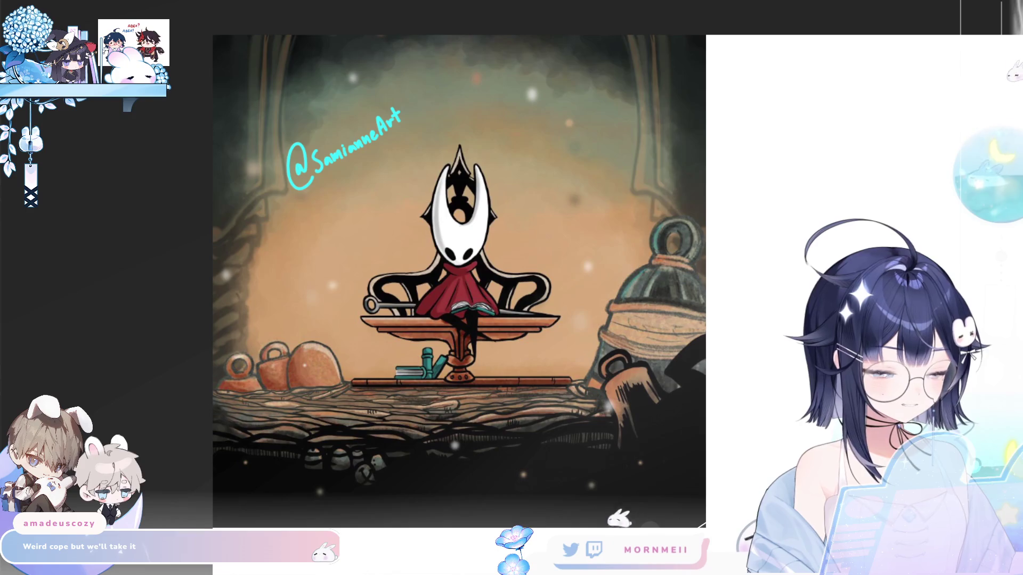
pyautogui.hotkey('ctrl', 'Tab')
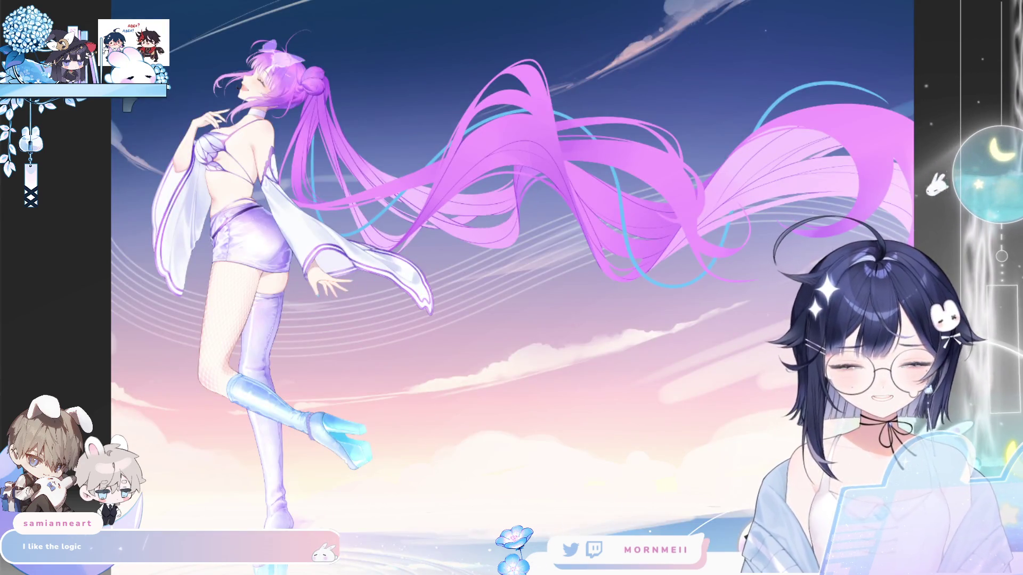
# Zoom in on the hair bun and central strands, then fit the whole illustration to the window.
pyautogui.click(329, 73)
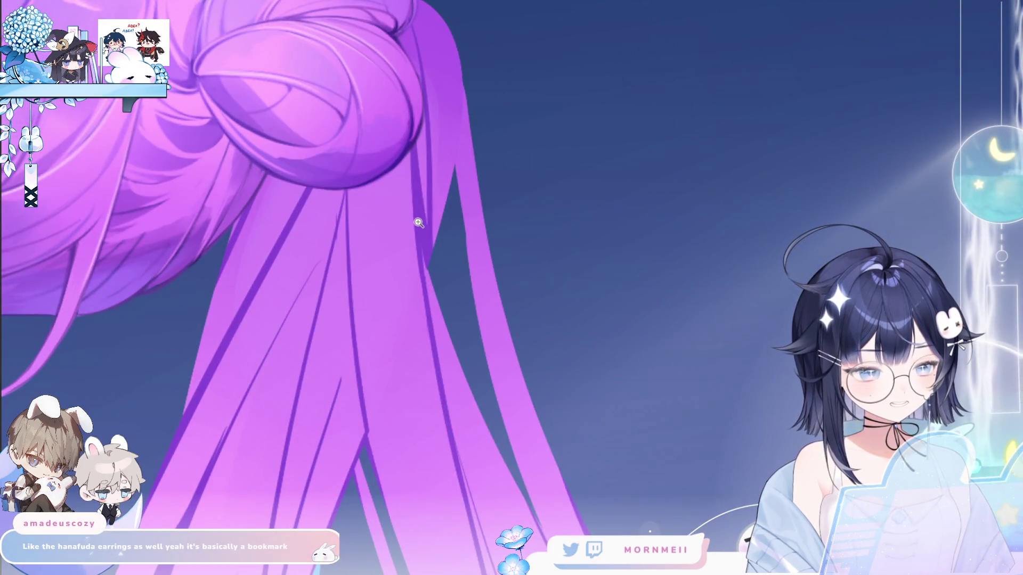
pyautogui.click(418, 223)
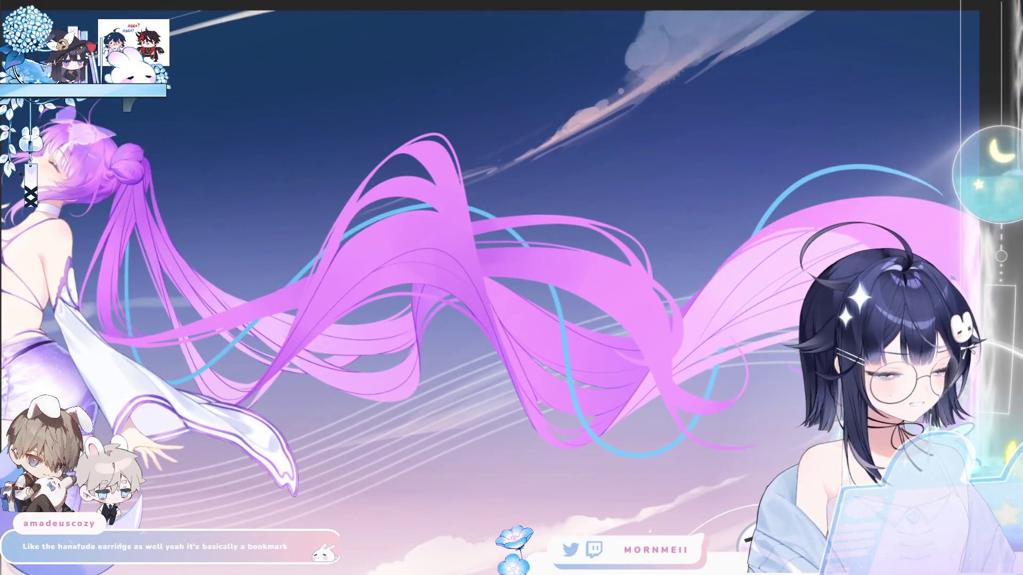
pyautogui.click(379, 240)
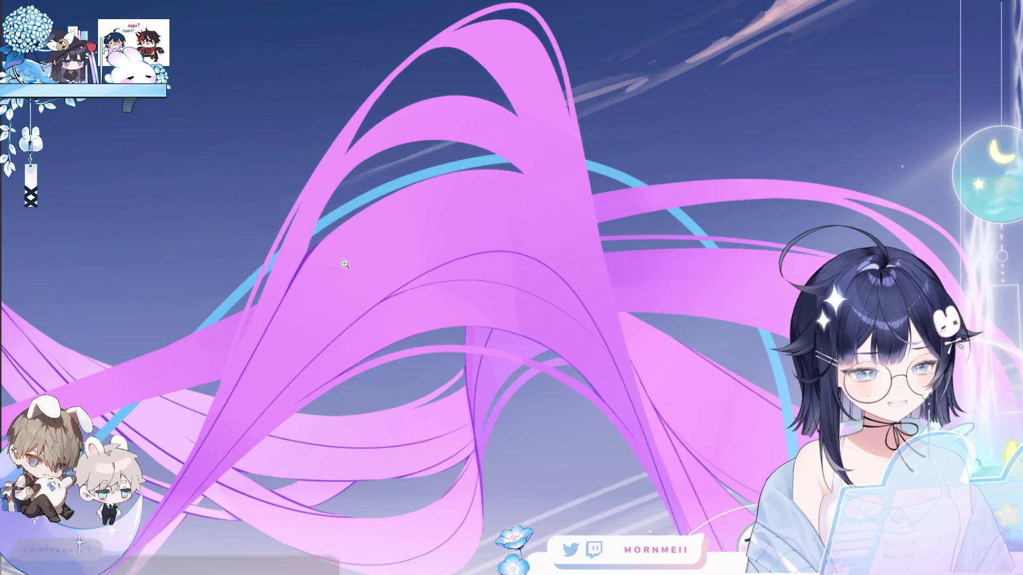
pyautogui.click(461, 187)
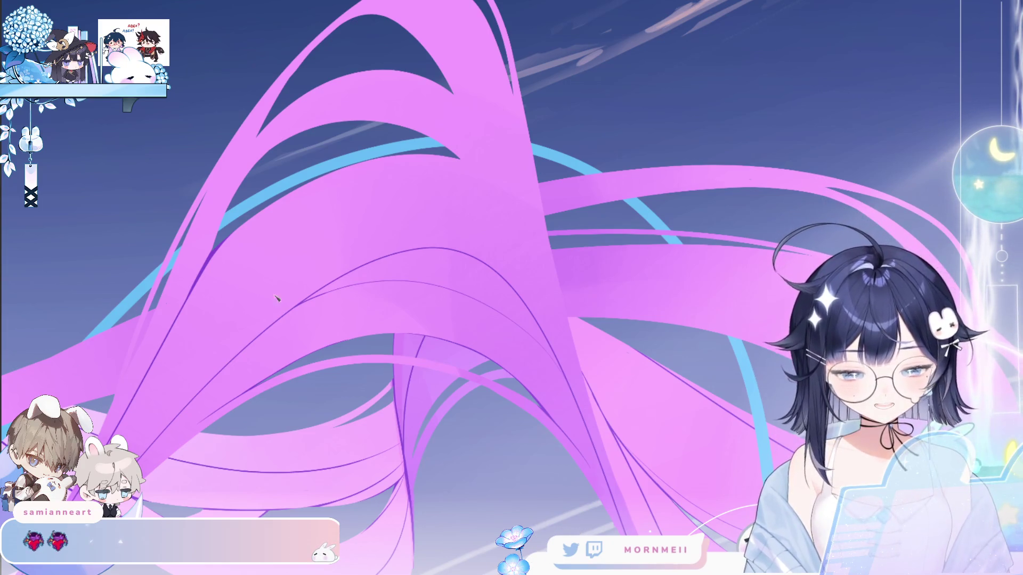
pyautogui.scroll(1, 266, 298)
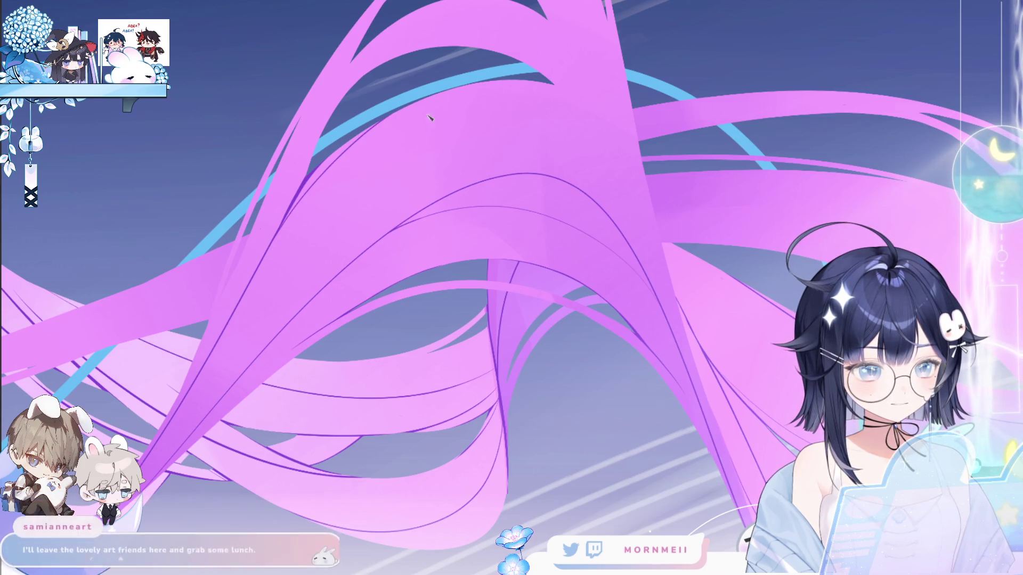
pyautogui.hotkey('ctrl', '0')
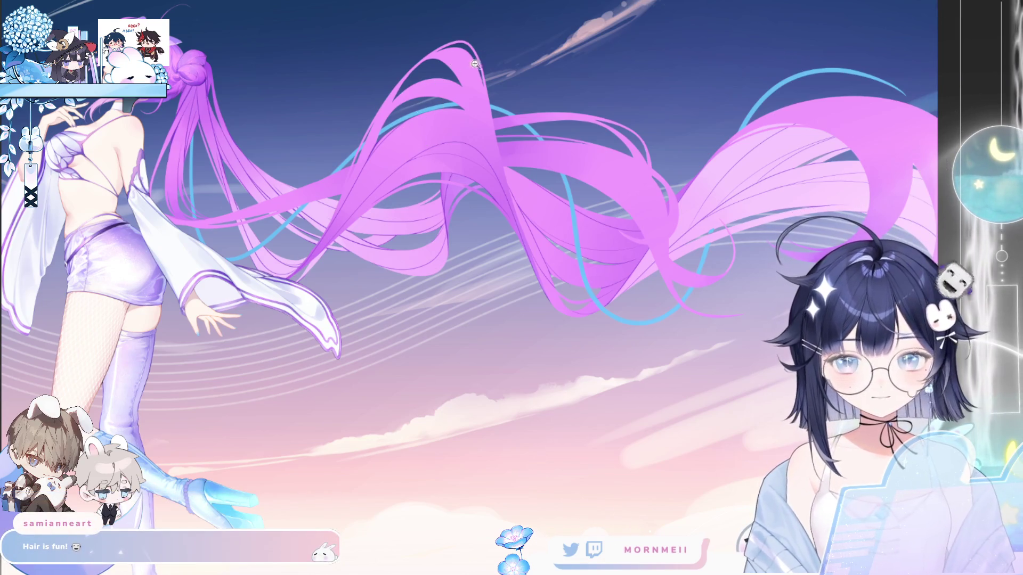
pyautogui.click(459, 76)
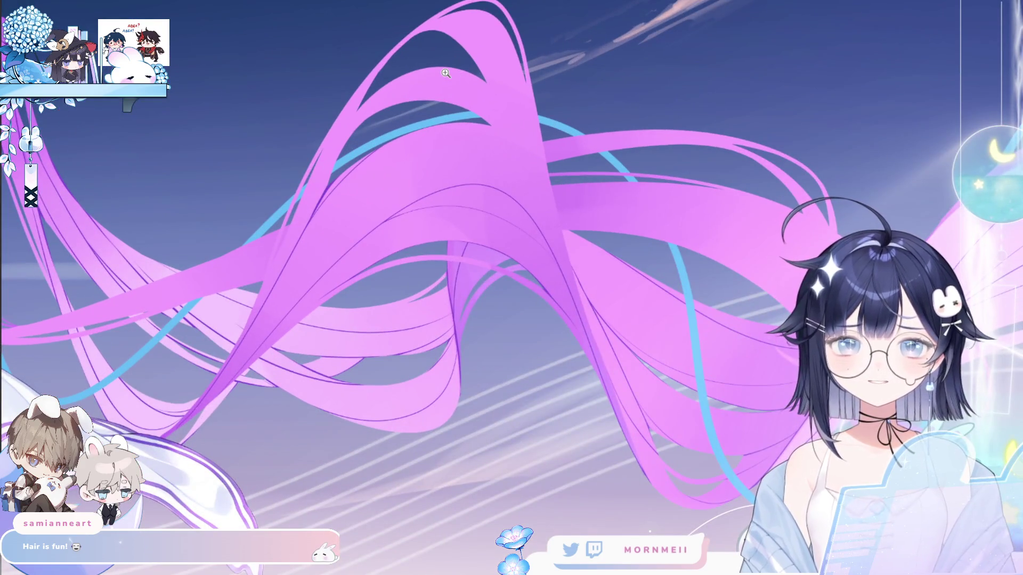
pyautogui.keyDown('alt'); pyautogui.click(783, 98); pyautogui.keyUp('alt')
pyautogui.keyDown('alt'); pyautogui.click(619, 109); pyautogui.keyUp('alt')
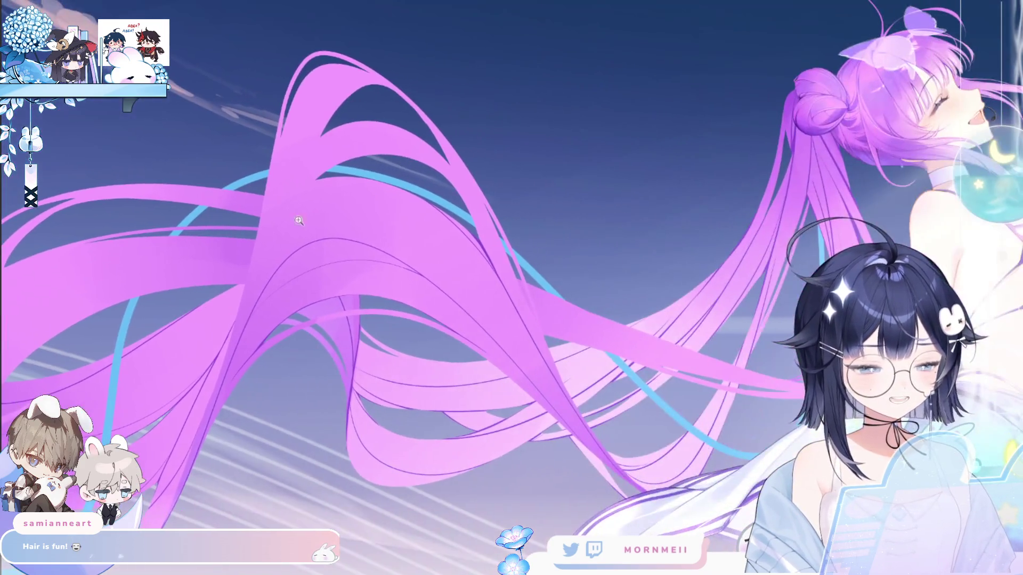
pyautogui.click(283, 243)
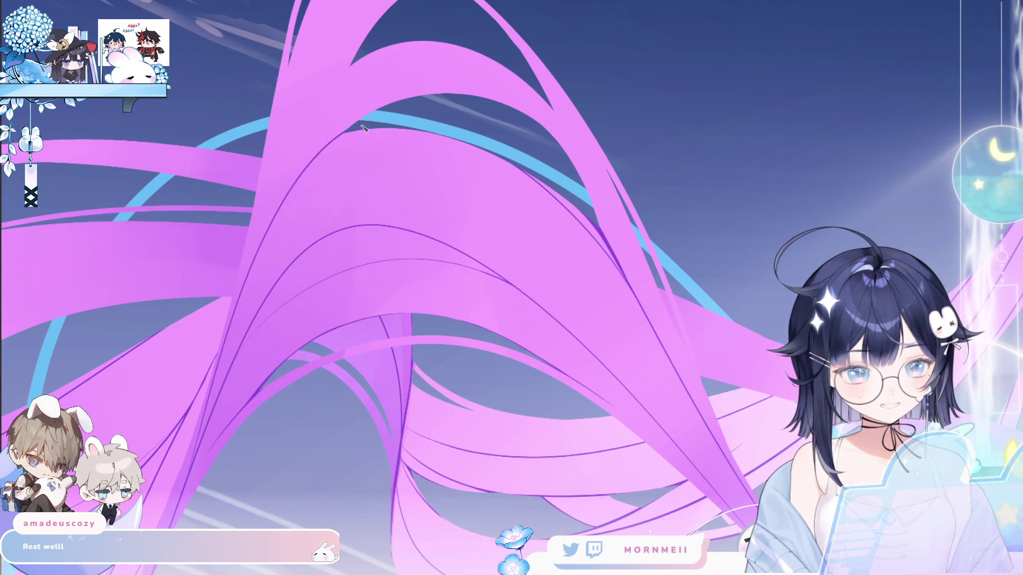
pyautogui.click(314, 233)
pyautogui.press('m')
pyautogui.press('m')
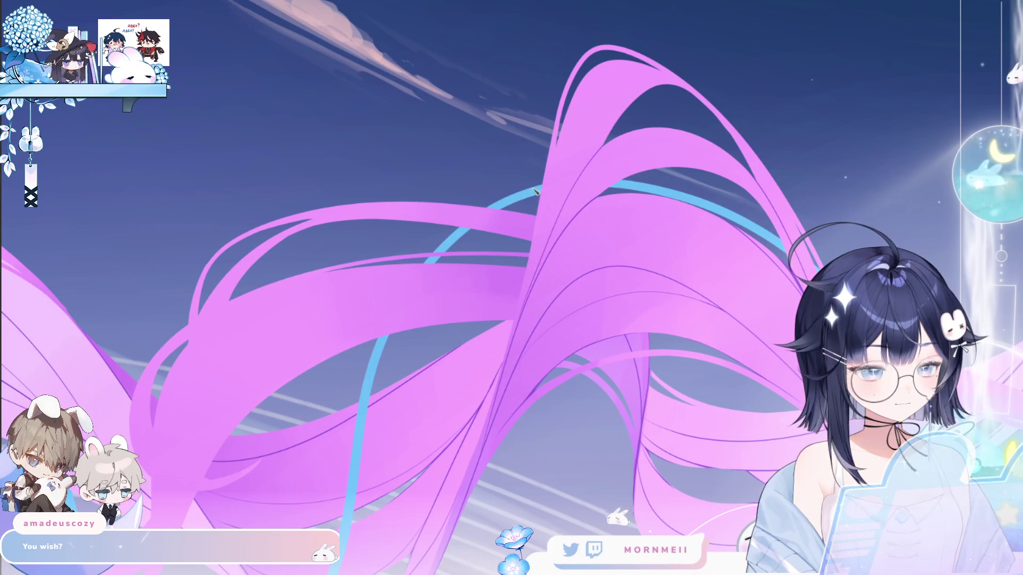
pyautogui.scroll(-3, 527, 186)
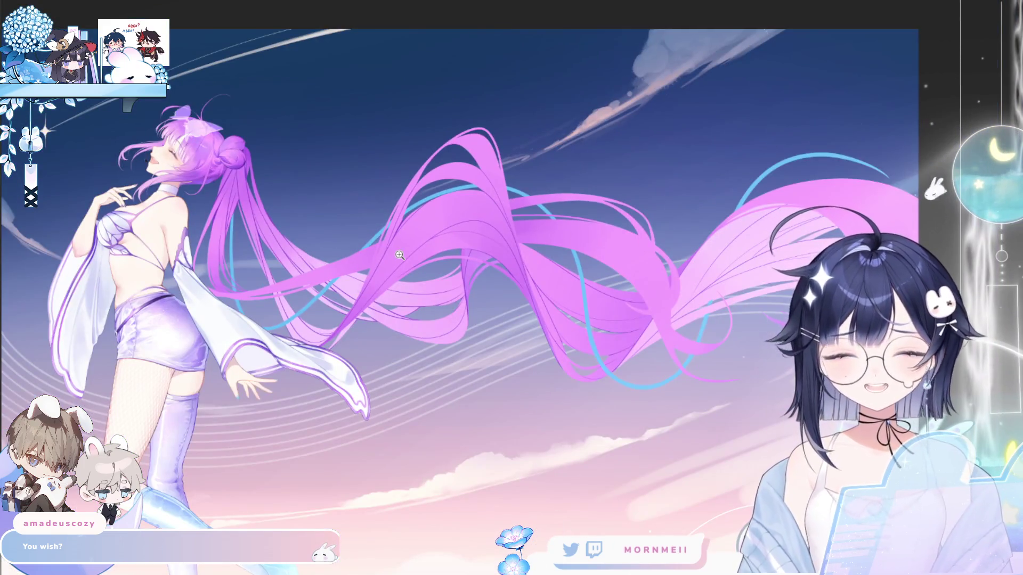
# Zoom in close on the hair strands, pan along them, then return to the fitted view.
pyautogui.click(515, 130)
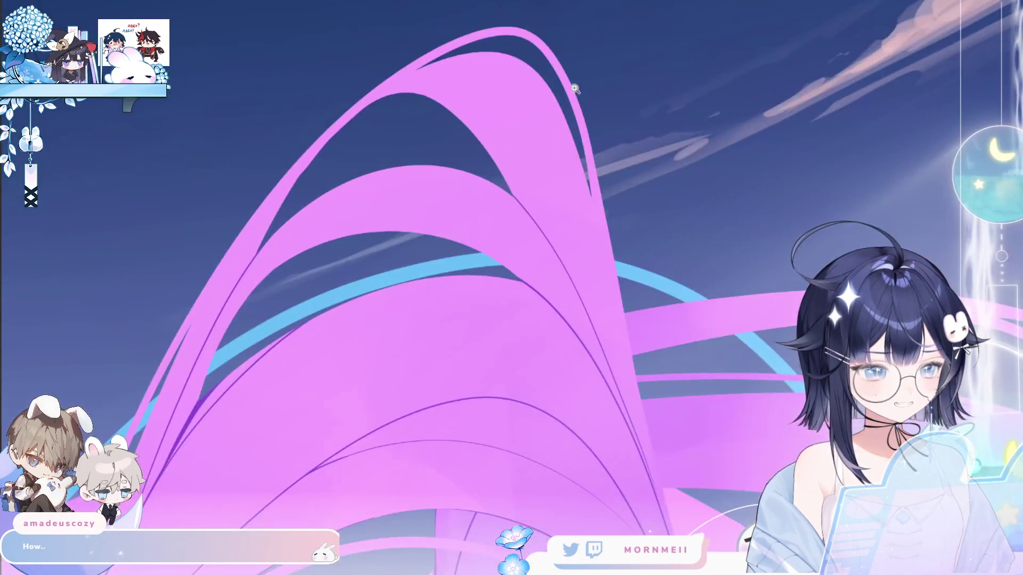
pyautogui.moveTo(575, 89); pyautogui.dragTo(239, 371)
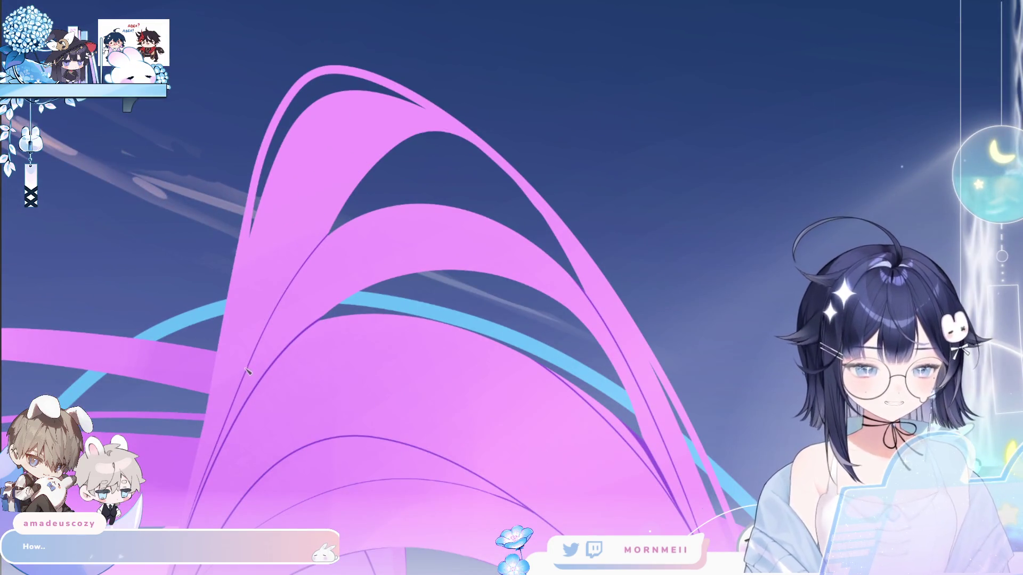
pyautogui.click(395, 186)
pyautogui.click(396, 186)
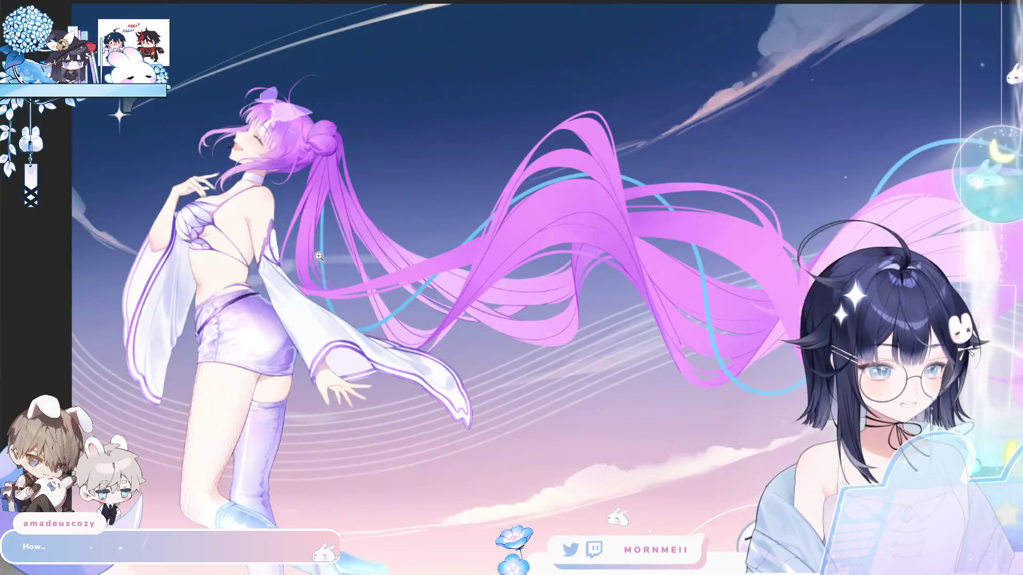
pyautogui.click(318, 256)
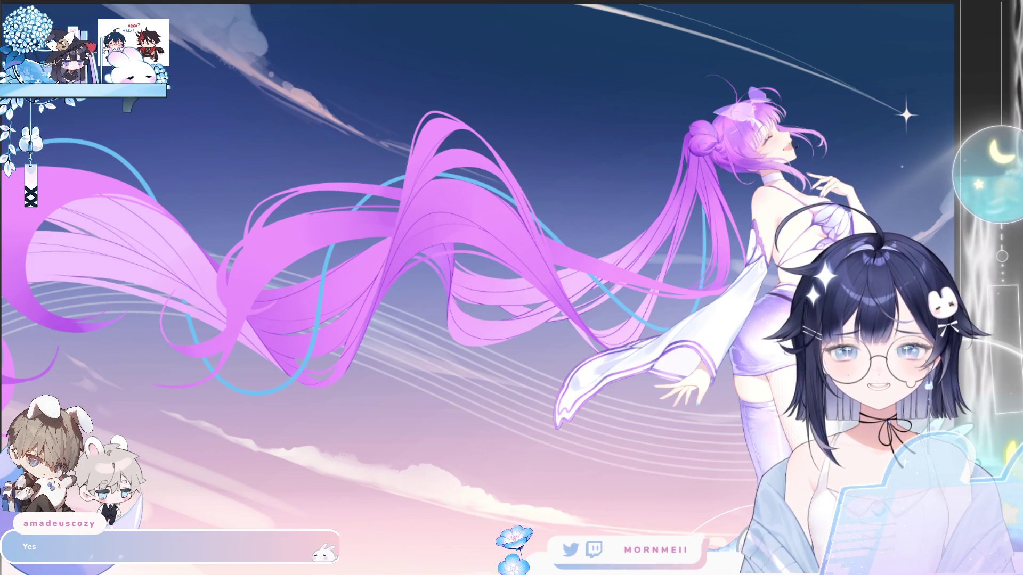
# Mirror the canvas and zoom in again on the upper pink strands and blue accent lines.
pyautogui.press('h')
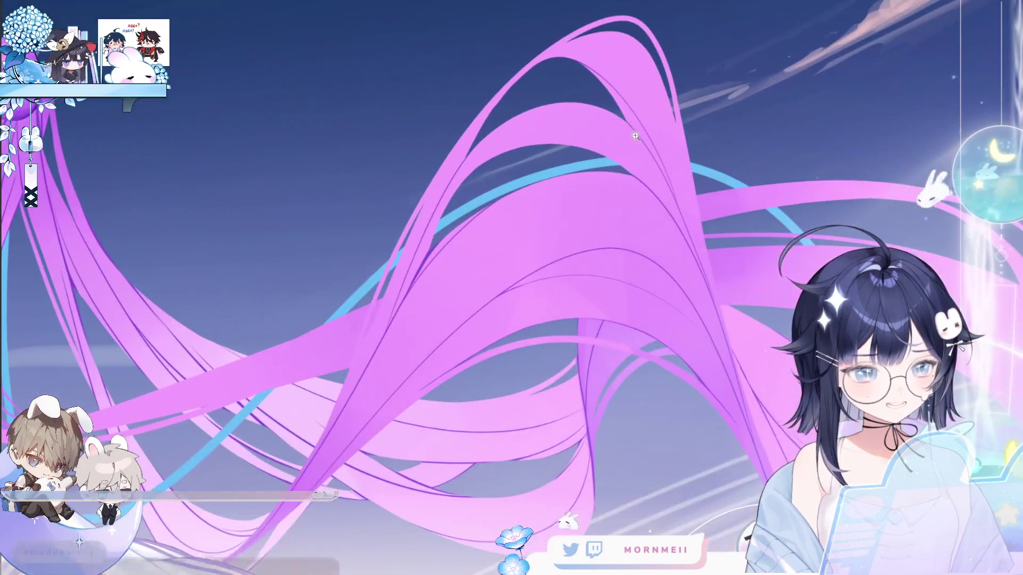
pyautogui.click(572, 179)
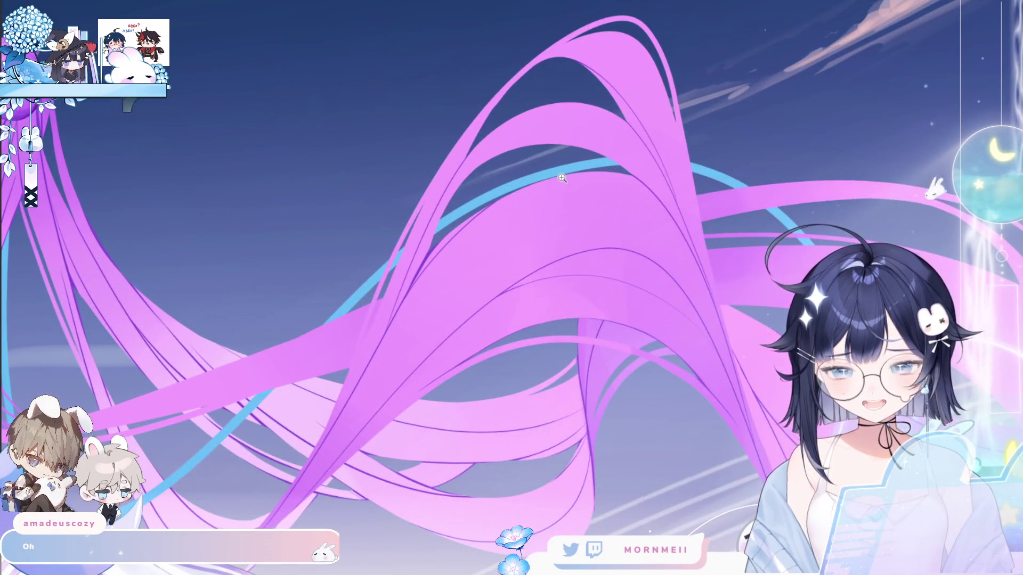
pyautogui.hscroll(5, 571, 222)
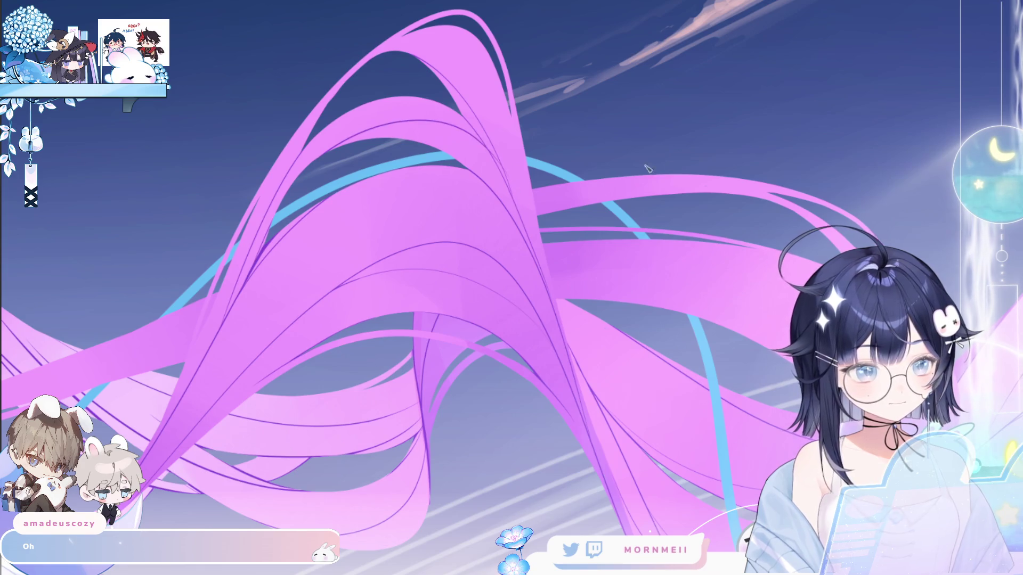
pyautogui.click(423, 247)
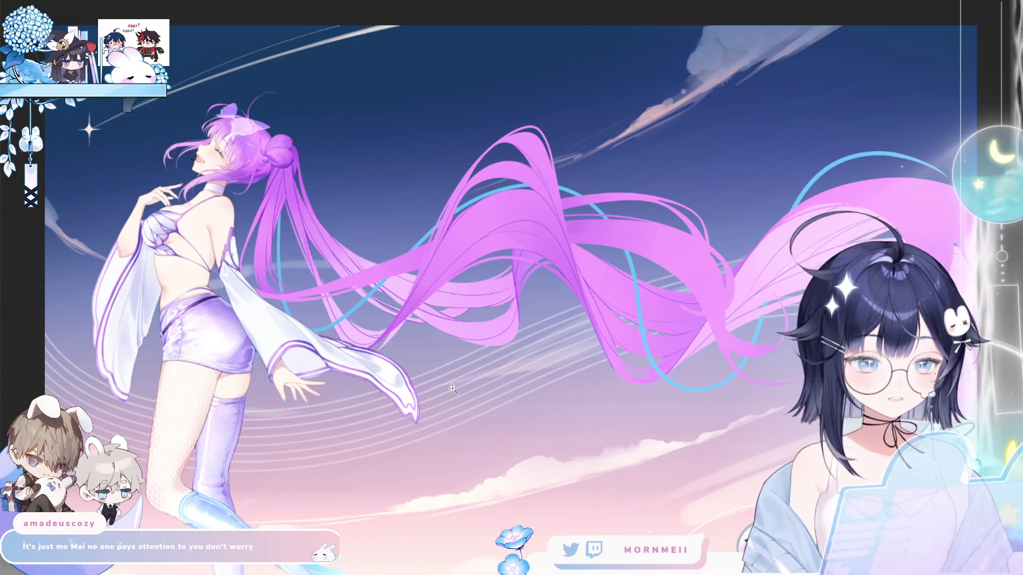
pyautogui.scroll(-1, 362, 490)
pyautogui.scroll(1, 328, 503)
pyautogui.click(246, 273)
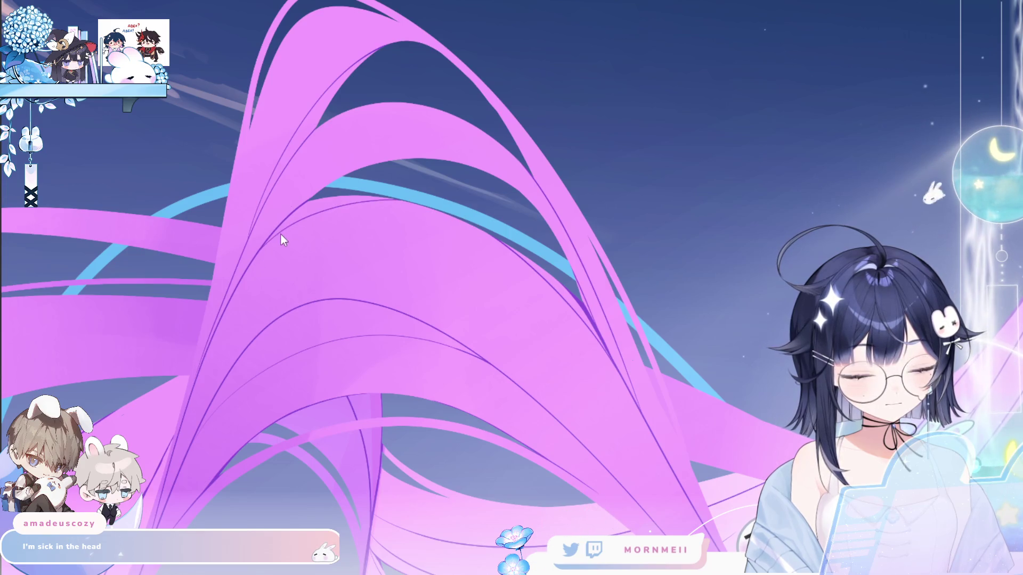
pyautogui.scroll(-3, 512, 224)
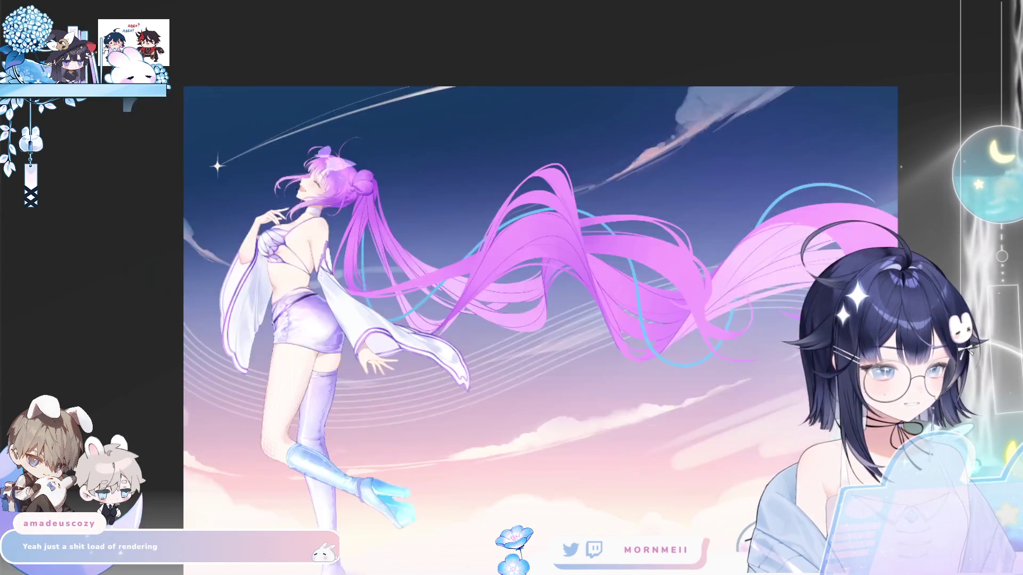
# Drag-zoom into the flowing twin-tail hair and bring back the purple strand lines with Ctrl+Y.
pyautogui.moveTo(393, 239); pyautogui.dragTo(628, 85)
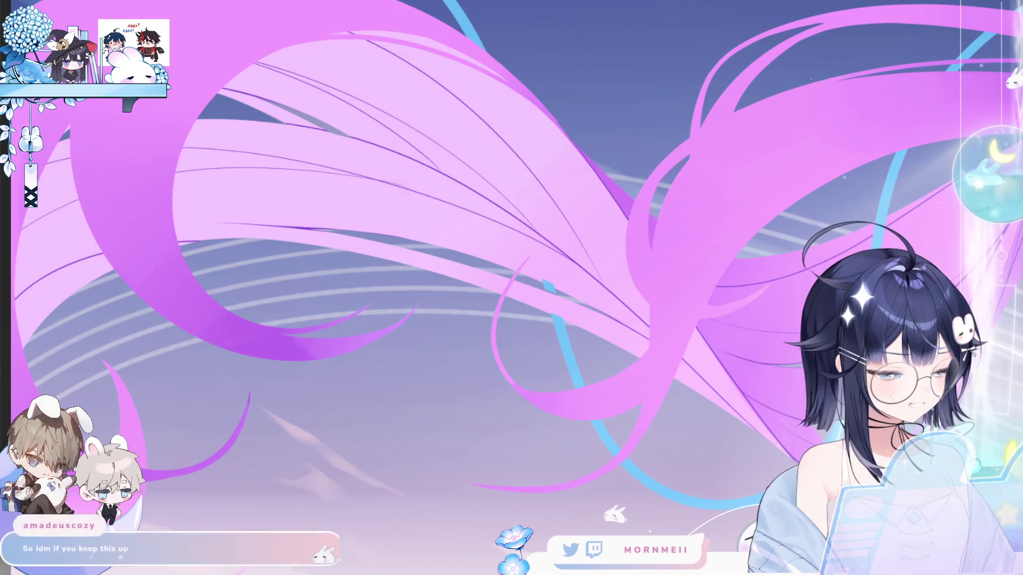
pyautogui.hotkey('ctrl', 'y')
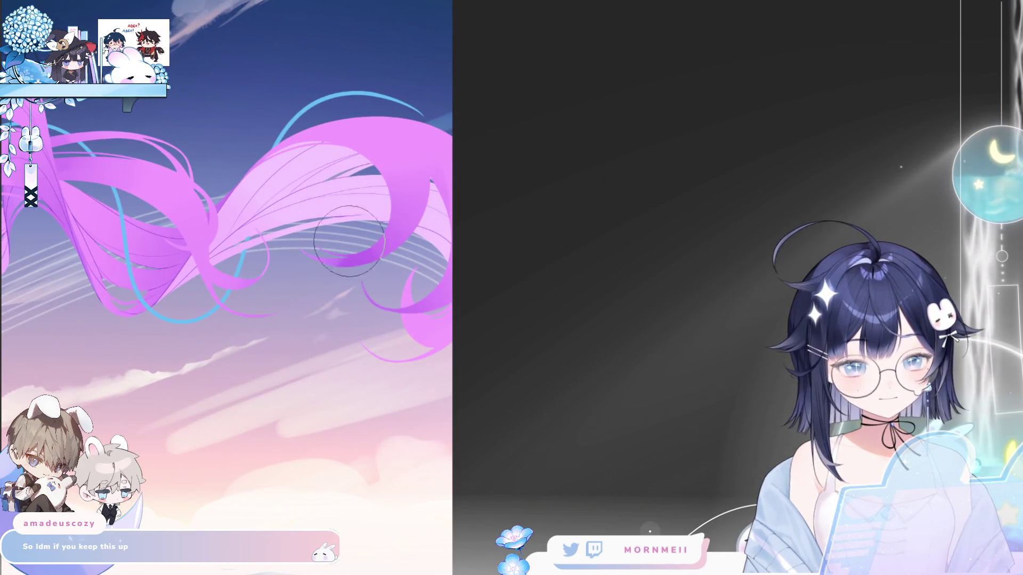
pyautogui.scroll(2, 411, 213)
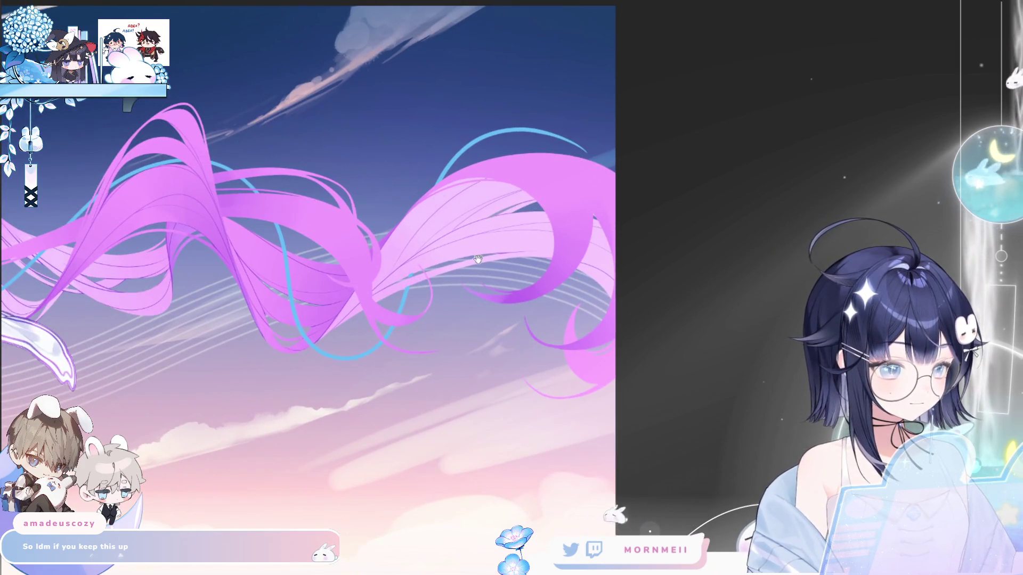
pyautogui.press('h')
pyautogui.press('h')
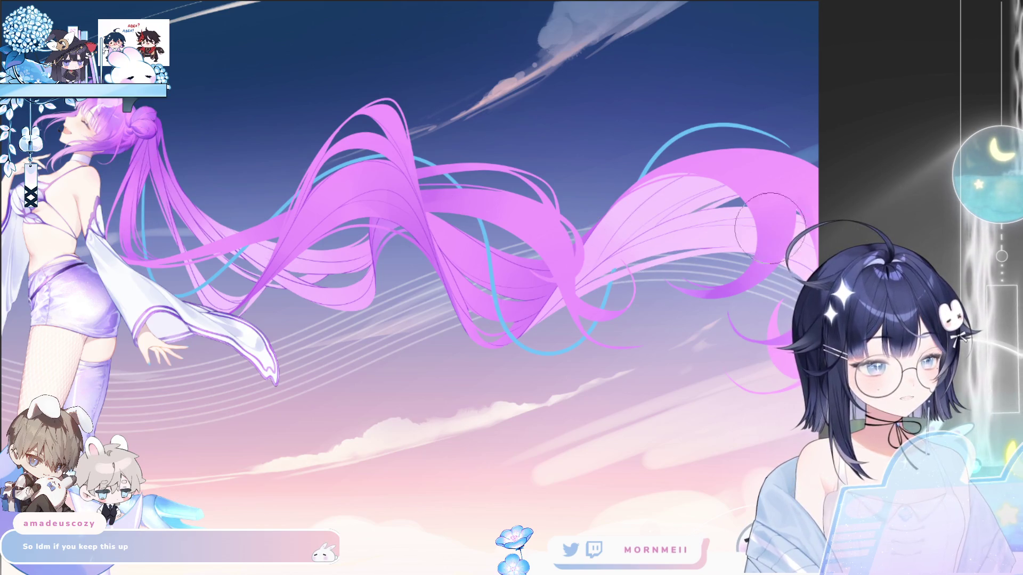
pyautogui.press('h')
pyautogui.press('h')
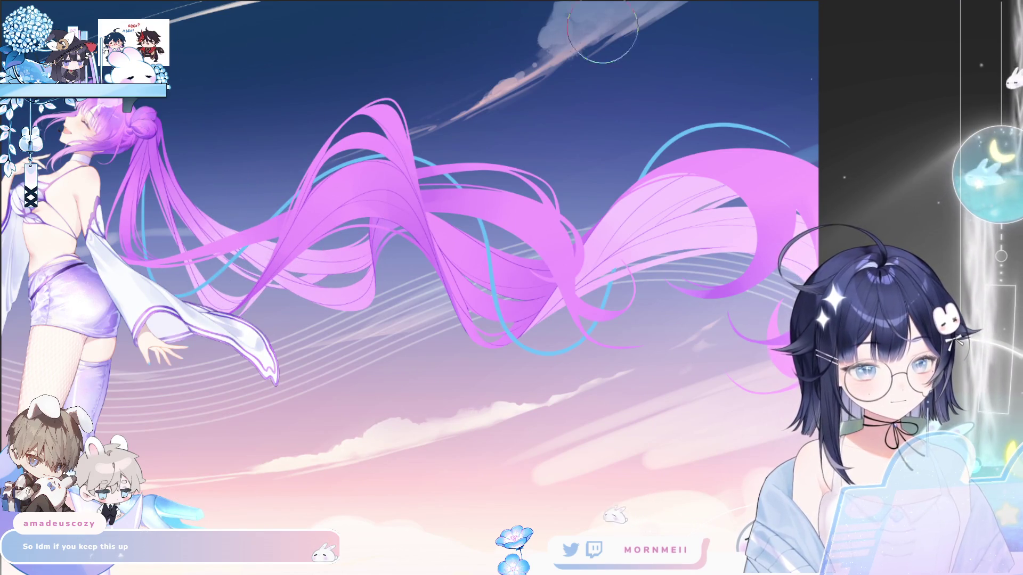
pyautogui.press('h')
pyautogui.press('h')
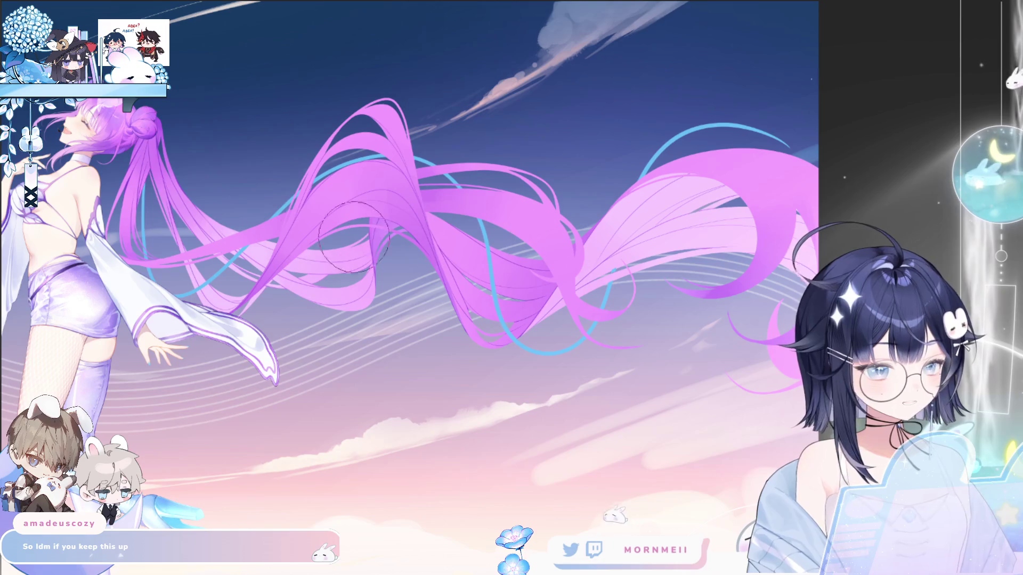
pyautogui.click(166, 157)
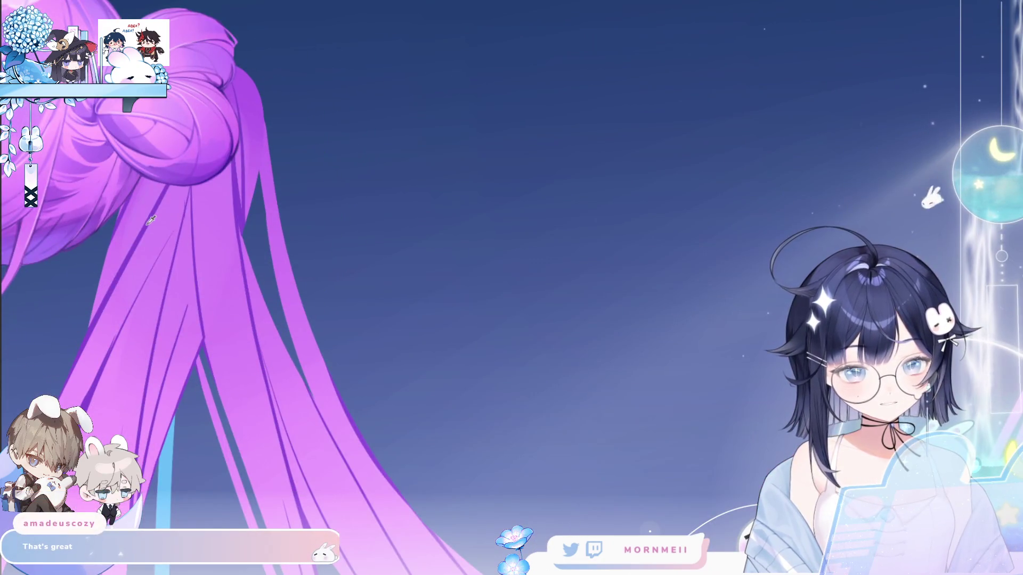
pyautogui.hotkey('ctrl', '0')
pyautogui.press('h')
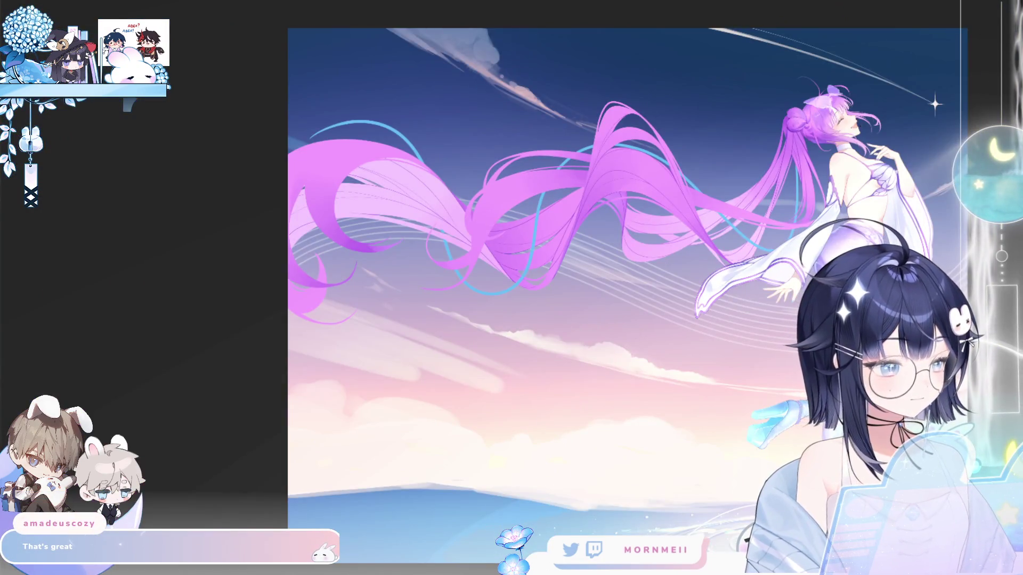
pyautogui.click(322, 172)
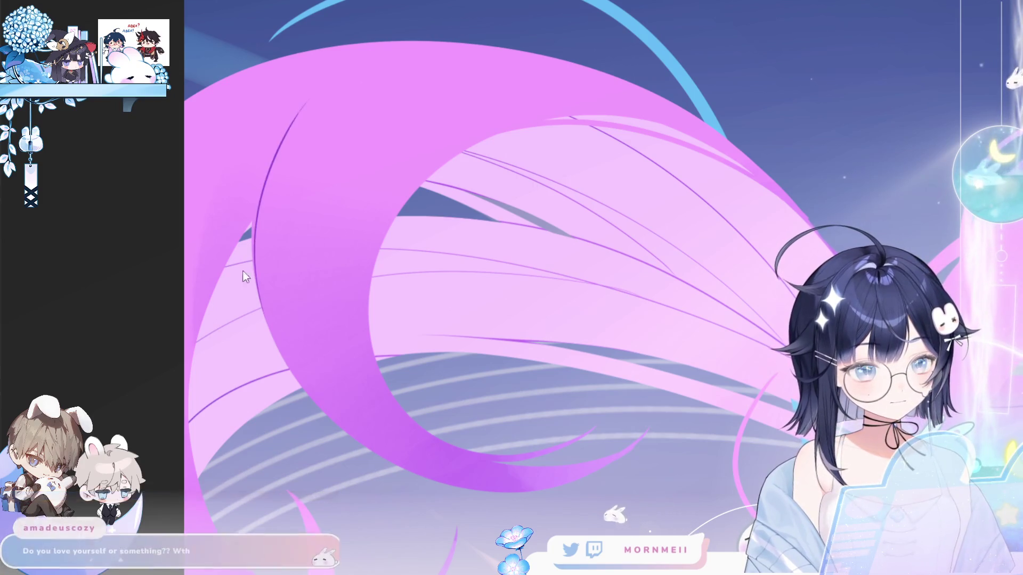
pyautogui.moveTo(252, 221); pyautogui.dragTo(259, 182)
pyautogui.moveTo(254, 273)
pyautogui.mouseDown()
pyautogui.moveTo(258, 201)
pyautogui.moveTo(417, 48)
pyautogui.mouseUp()
pyautogui.hotkey('ctrl', 'z')
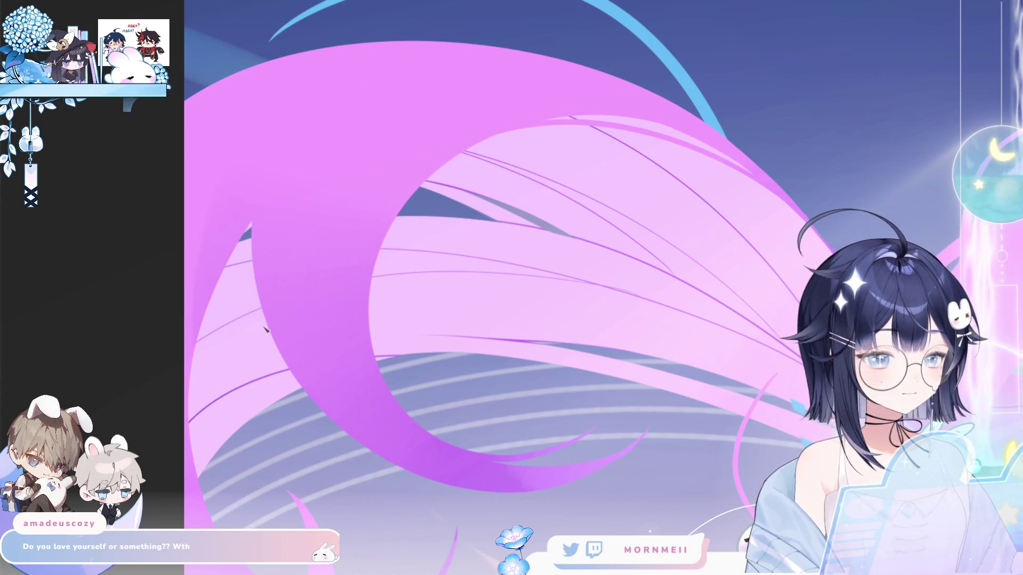
pyautogui.moveTo(253, 255); pyautogui.dragTo(376, 48)
pyautogui.hotkey('ctrl', 'z')
pyautogui.moveTo(250, 237)
pyautogui.mouseDown()
pyautogui.moveTo(380, 56)
pyautogui.moveTo(485, 44)
pyautogui.mouseUp()
pyautogui.hotkey('ctrl', 'z')
pyautogui.moveTo(253, 257)
pyautogui.mouseDown()
pyautogui.moveTo(317, 109)
pyautogui.moveTo(479, 45)
pyautogui.mouseUp()
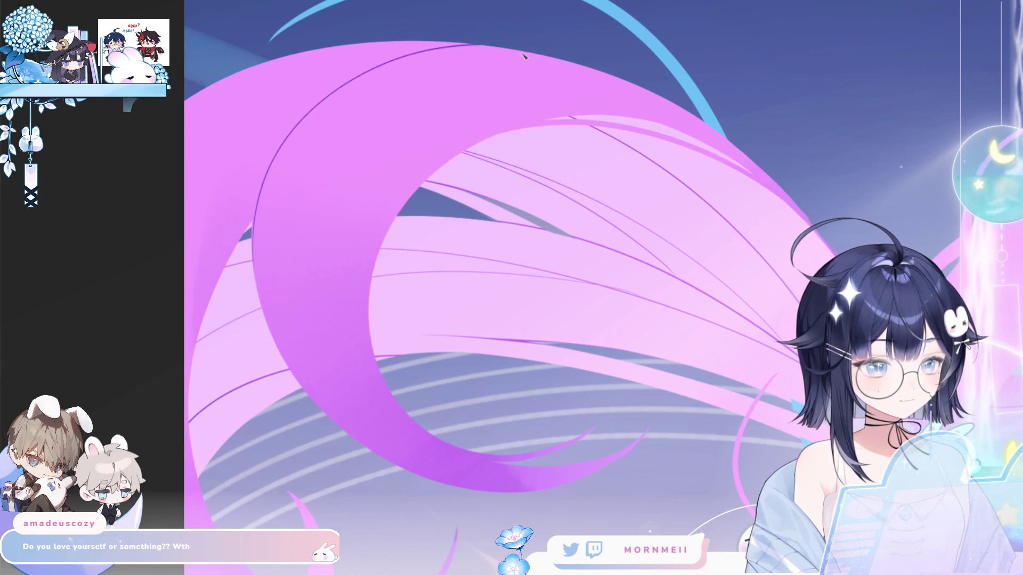
pyautogui.hotkey('ctrl', 'z')
pyautogui.moveTo(253, 222)
pyautogui.mouseDown()
pyautogui.moveTo(374, 64)
pyautogui.moveTo(472, 43)
pyautogui.mouseUp()
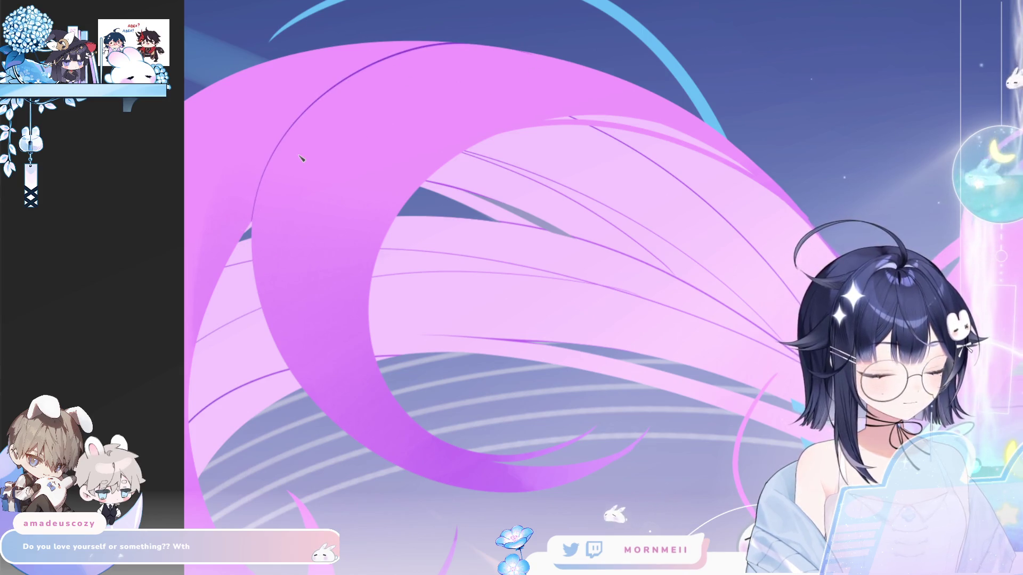
pyautogui.hotkey('ctrl', 'z')
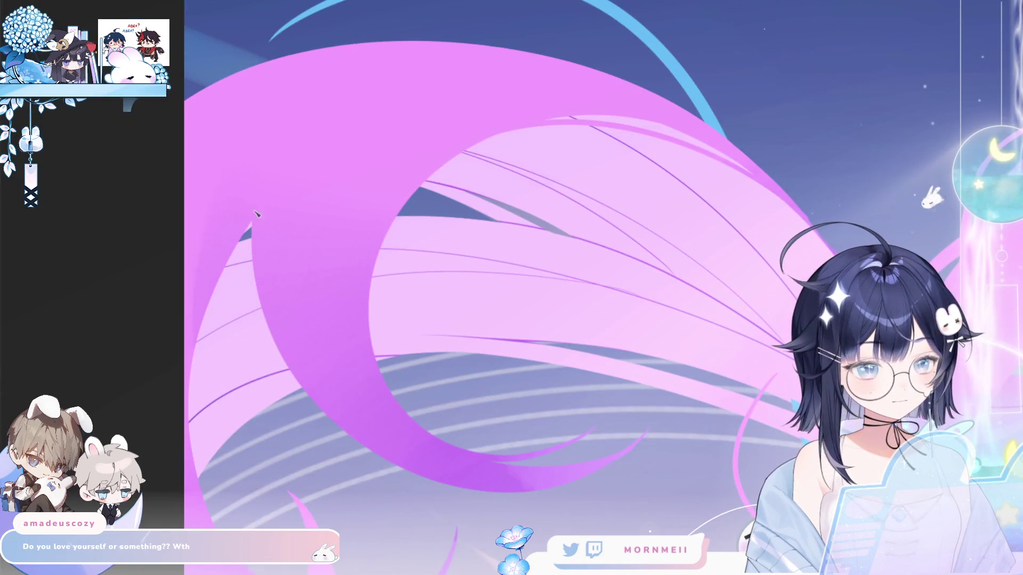
pyautogui.moveTo(255, 213)
pyautogui.mouseDown()
pyautogui.moveTo(442, 55)
pyautogui.moveTo(586, 82)
pyautogui.mouseUp()
pyautogui.hotkey('ctrl', 'z')
pyautogui.moveTo(250, 224)
pyautogui.mouseDown()
pyautogui.moveTo(341, 94)
pyautogui.moveTo(581, 72)
pyautogui.mouseUp()
pyautogui.press('-')
pyautogui.press('h')
pyautogui.press('h')
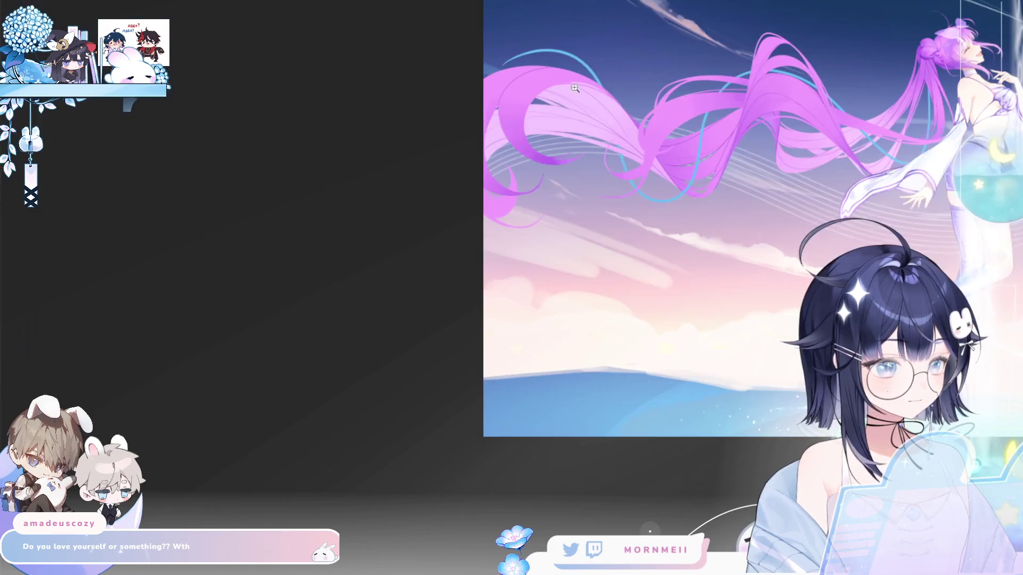
pyautogui.click(575, 88)
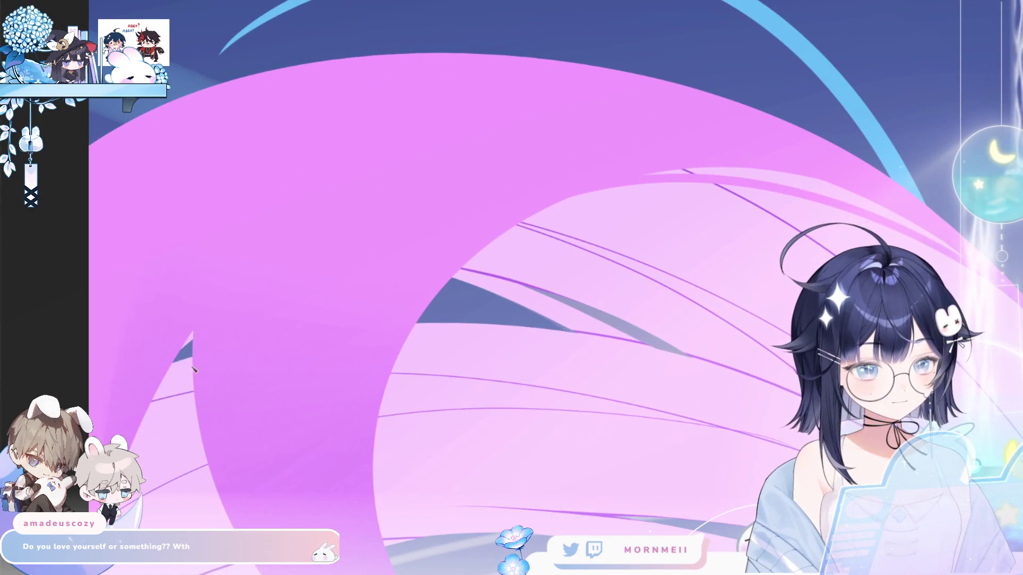
pyautogui.moveTo(193, 350)
pyautogui.mouseDown()
pyautogui.moveTo(292, 171)
pyautogui.moveTo(655, 85)
pyautogui.mouseUp()
pyautogui.hotkey('ctrl', 'z')
pyautogui.moveTo(193, 337)
pyautogui.mouseDown()
pyautogui.moveTo(272, 186)
pyautogui.moveTo(535, 58)
pyautogui.mouseUp()
pyautogui.hotkey('ctrl', 'z')
pyautogui.moveTo(192, 337)
pyautogui.mouseDown()
pyautogui.moveTo(210, 267)
pyautogui.moveTo(255, 187)
pyautogui.moveTo(337, 130)
pyautogui.moveTo(713, 93)
pyautogui.mouseUp()
pyautogui.hotkey('ctrl', 'z')
pyautogui.scroll(-3, 640, 126)
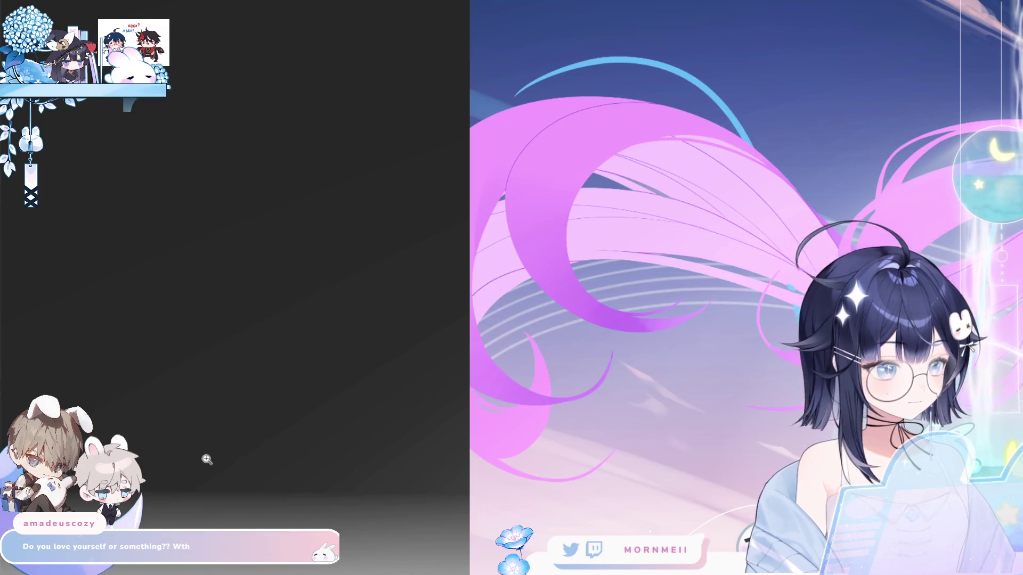
pyautogui.click(687, 143)
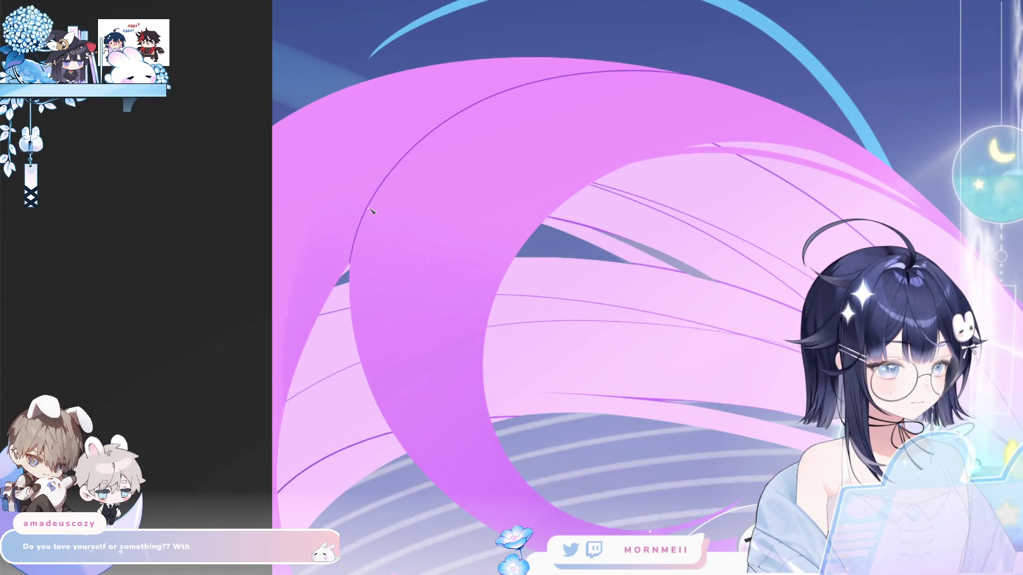
pyautogui.moveTo(394, 176); pyautogui.dragTo(829, 98)
pyautogui.hotkey('ctrl', 'z')
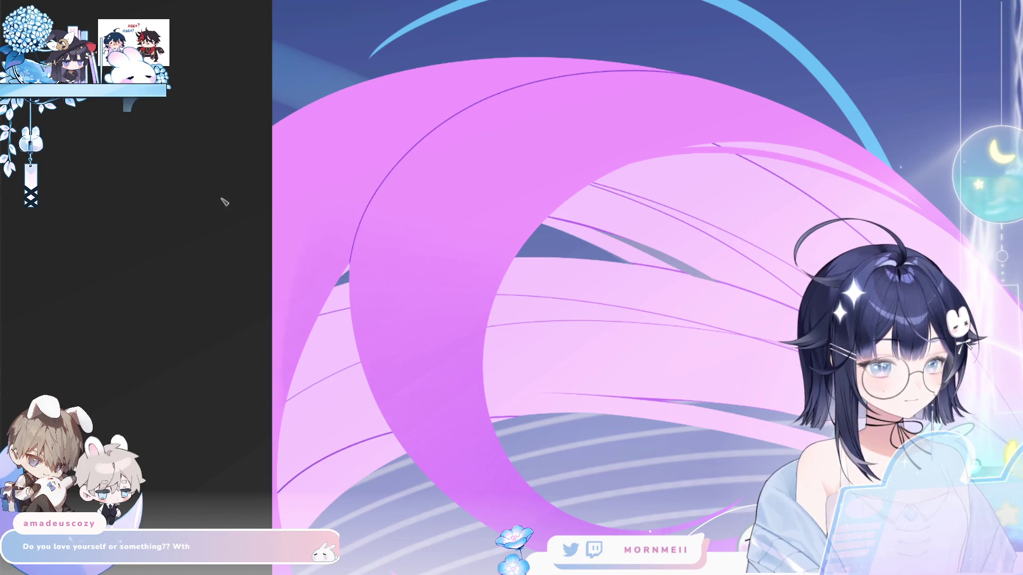
pyautogui.moveTo(237, 210)
pyautogui.mouseDown()
pyautogui.moveTo(452, 66)
pyautogui.moveTo(614, 58)
pyautogui.mouseUp()
pyautogui.hotkey('ctrl', 'z')
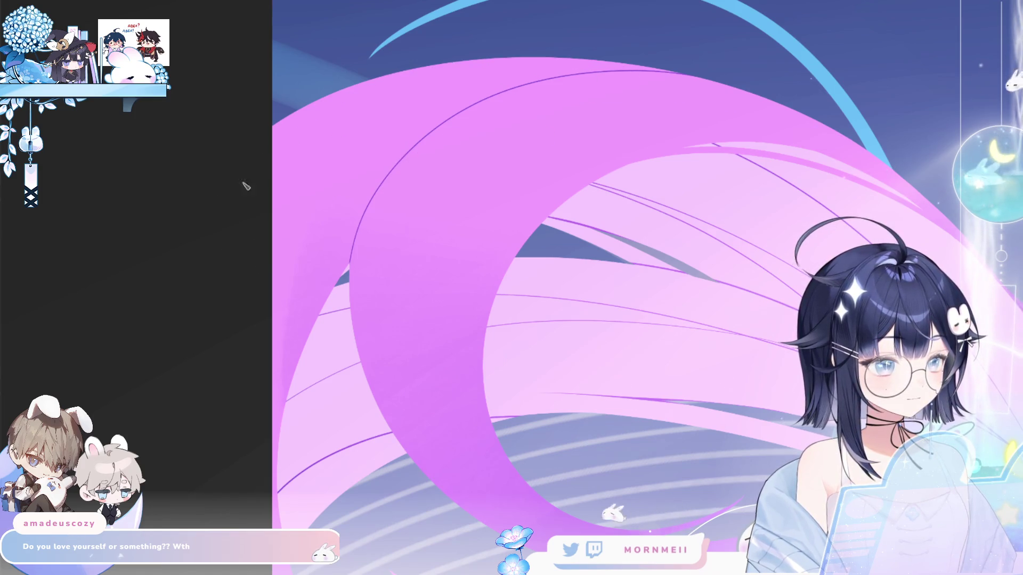
pyautogui.moveTo(244, 183)
pyautogui.mouseDown()
pyautogui.moveTo(433, 72)
pyautogui.moveTo(579, 57)
pyautogui.mouseUp()
pyautogui.hotkey('ctrl', 'z')
pyautogui.moveTo(241, 208); pyautogui.dragTo(604, 60)
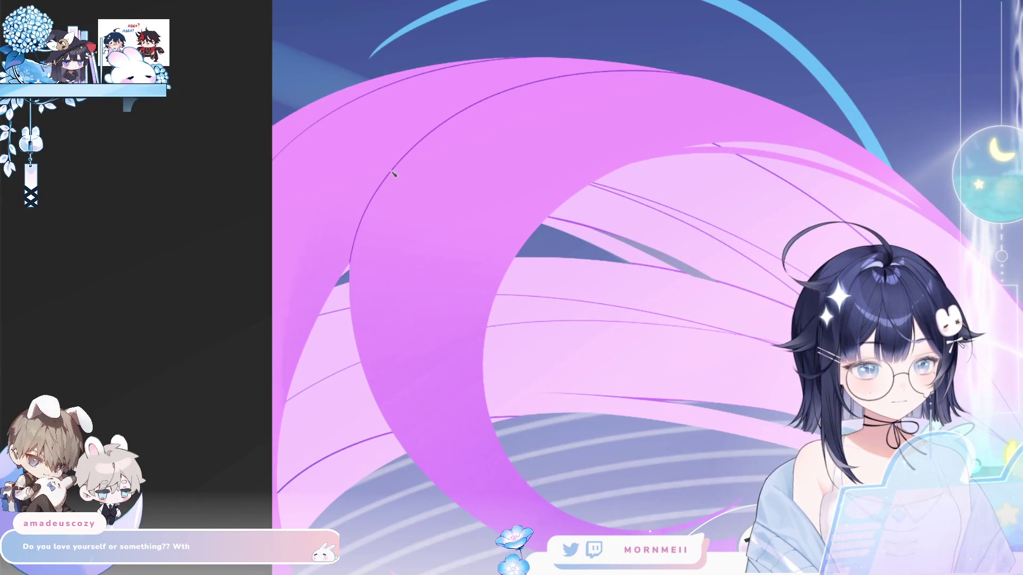
pyautogui.moveTo(450, 124)
pyautogui.mouseDown()
pyautogui.moveTo(291, 339)
pyautogui.moveTo(278, 438)
pyautogui.mouseUp()
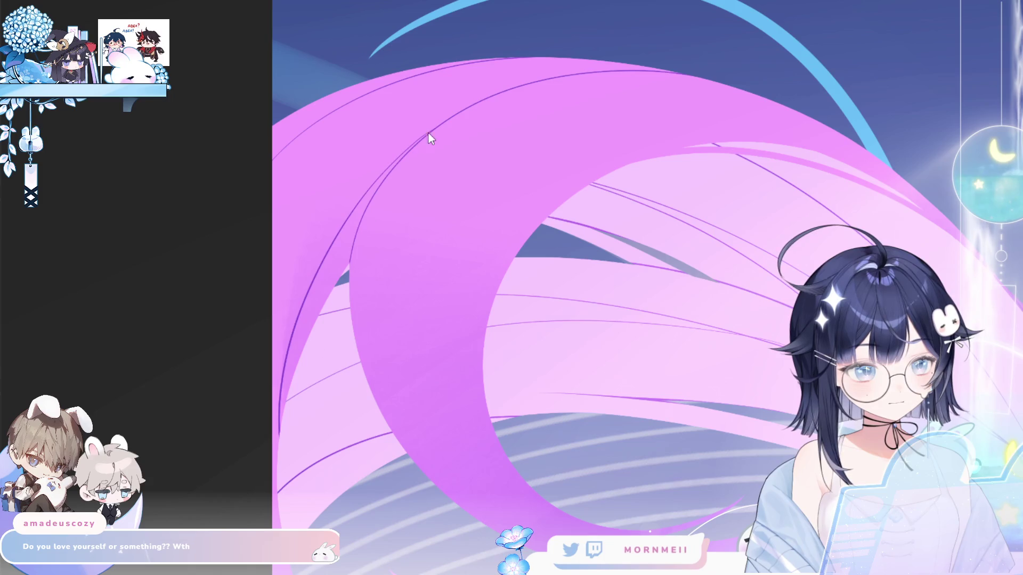
pyautogui.hotkey('ctrl', 'z')
pyautogui.moveTo(447, 123)
pyautogui.mouseDown()
pyautogui.moveTo(276, 465)
pyautogui.moveTo(248, 167)
pyautogui.mouseUp()
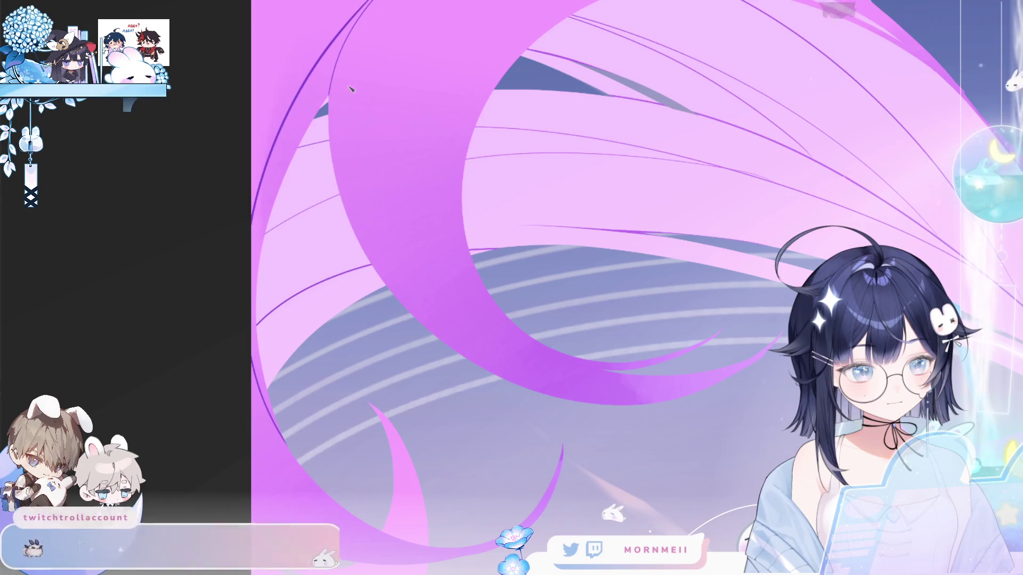
pyautogui.moveTo(363, 4); pyautogui.dragTo(267, 158)
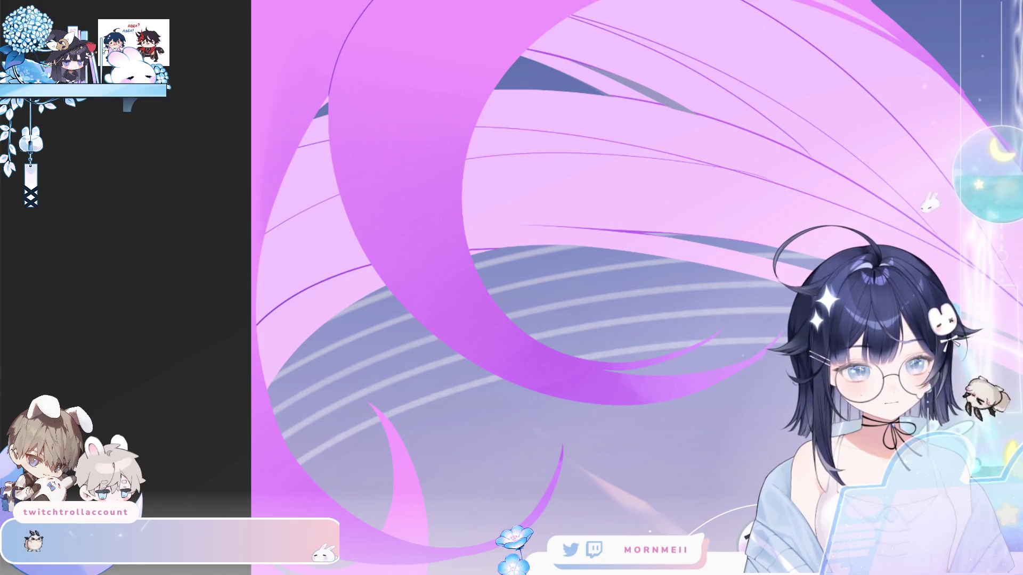
pyautogui.hotkey('ctrl', 'z')
pyautogui.moveTo(371, 2); pyautogui.dragTo(294, 121)
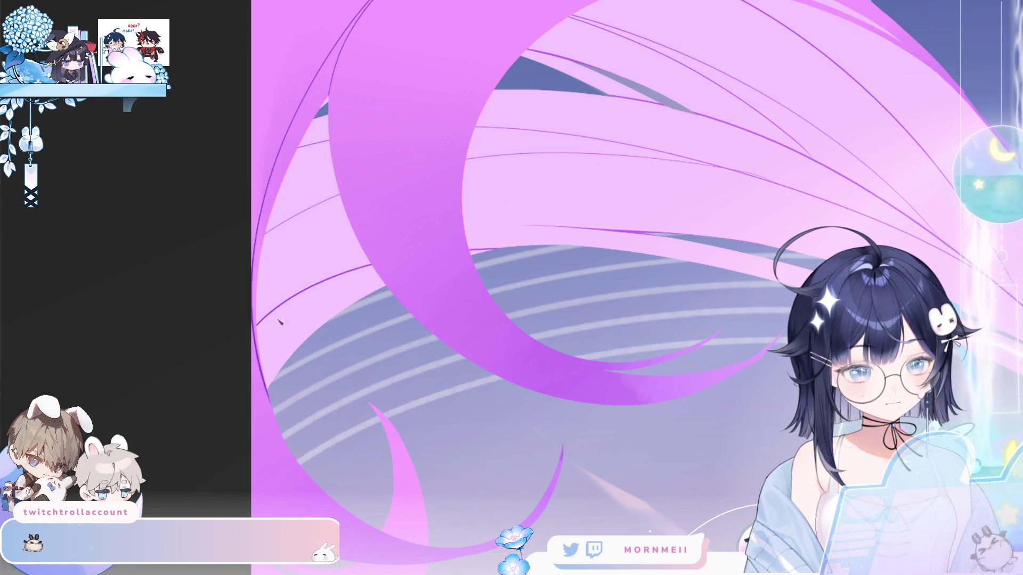
pyautogui.scroll(-3, 281, 320)
pyautogui.scroll(4, 299, 244)
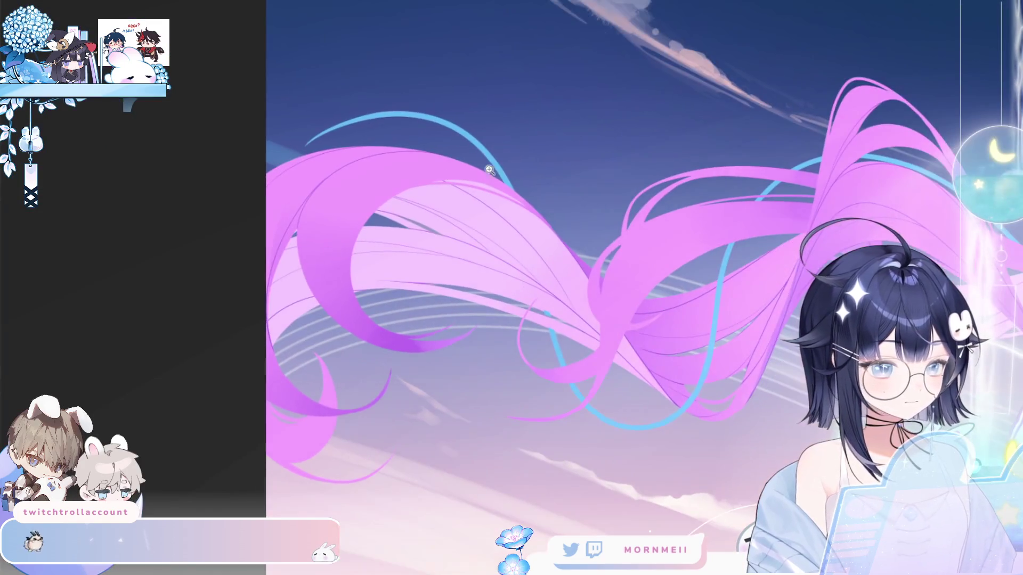
pyautogui.scroll(-1, 339, 249)
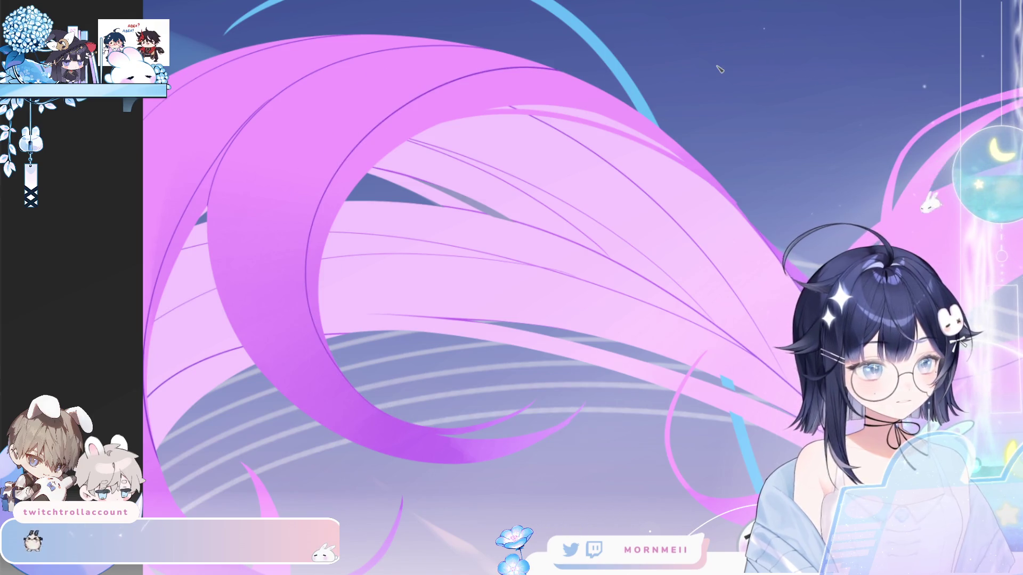
pyautogui.scroll(1, 718, 69)
pyautogui.press('m')
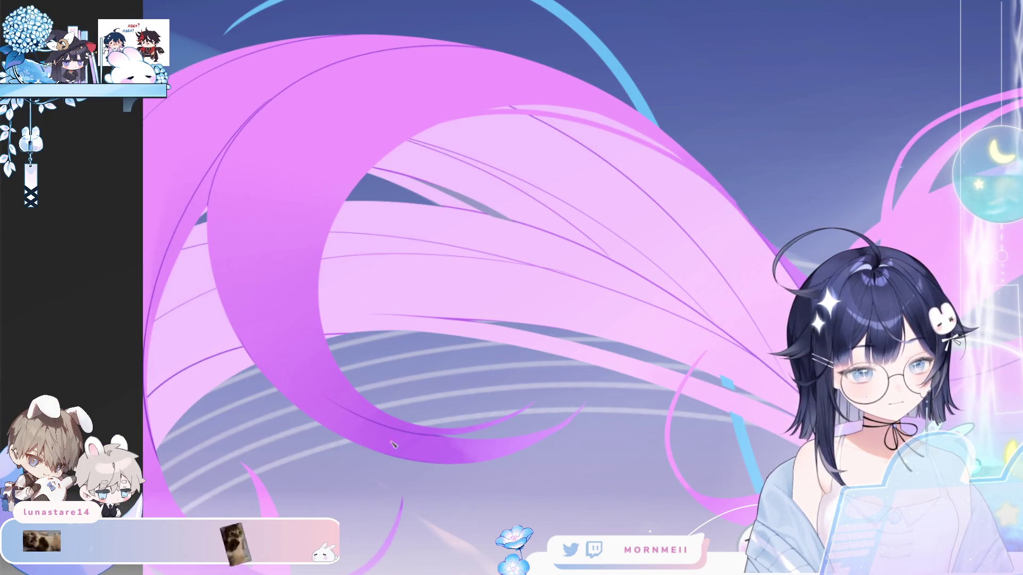
pyautogui.moveTo(318, 325); pyautogui.dragTo(442, 95)
pyautogui.moveTo(533, 82); pyautogui.dragTo(642, 134)
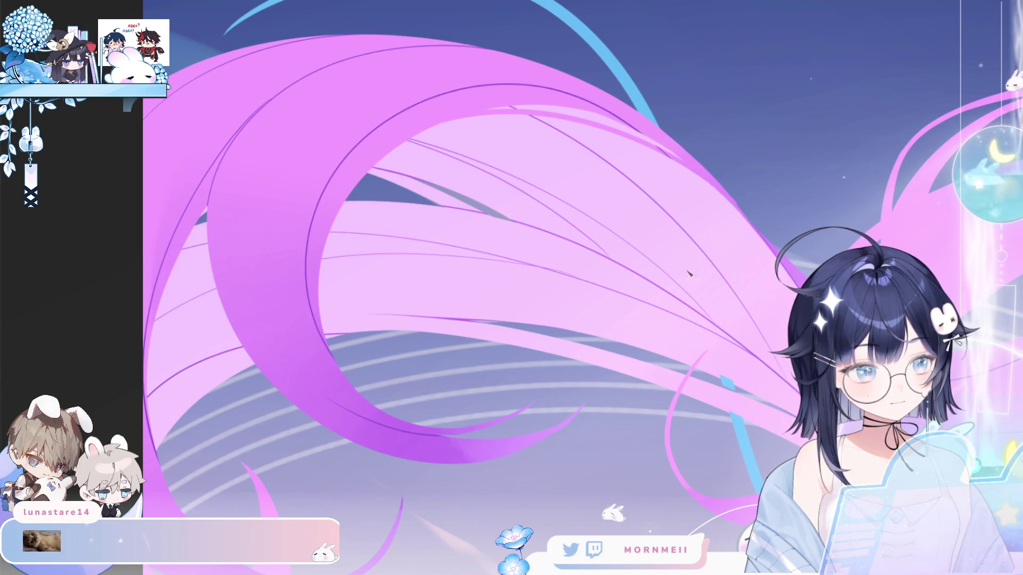
pyautogui.hotkey('ctrl', 'z')
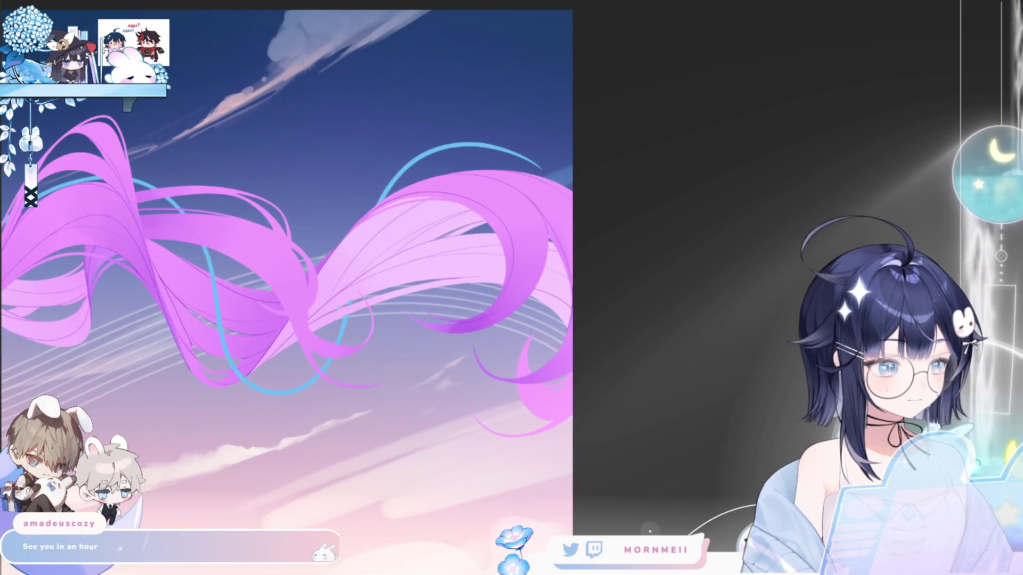
pyautogui.click(429, 200)
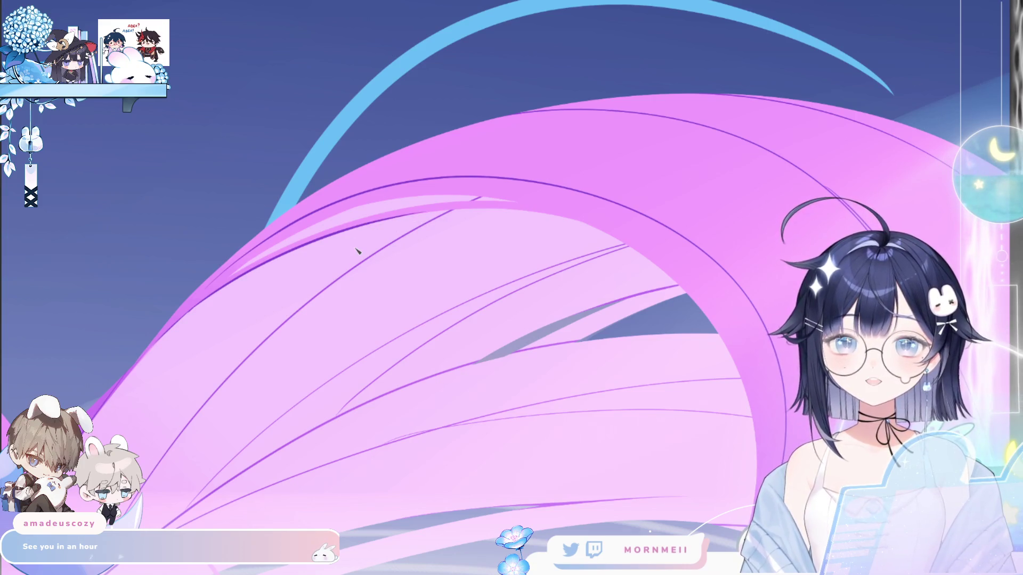
pyautogui.moveTo(357, 250); pyautogui.dragTo(663, 279)
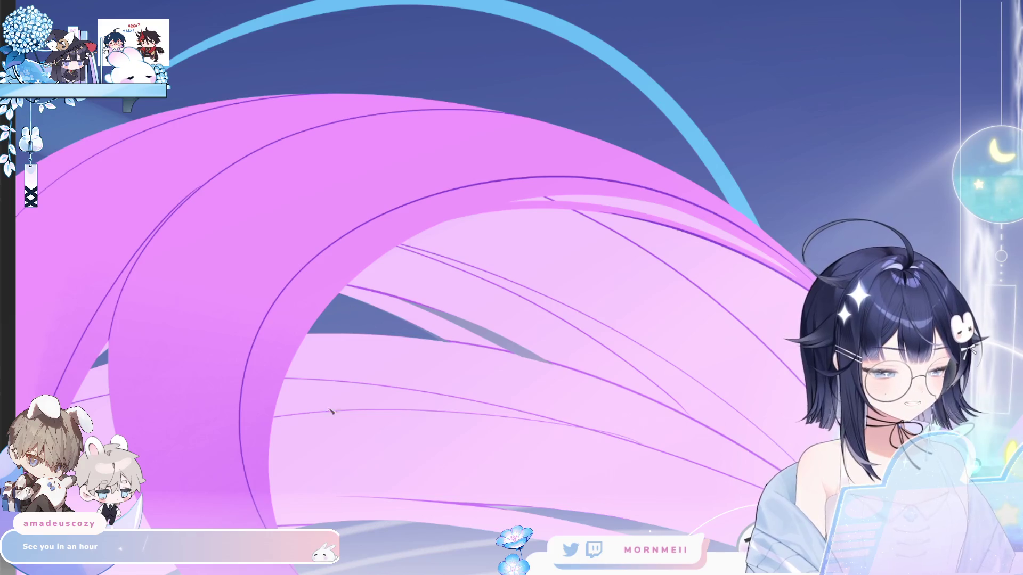
pyautogui.moveTo(330, 411); pyautogui.dragTo(269, 413)
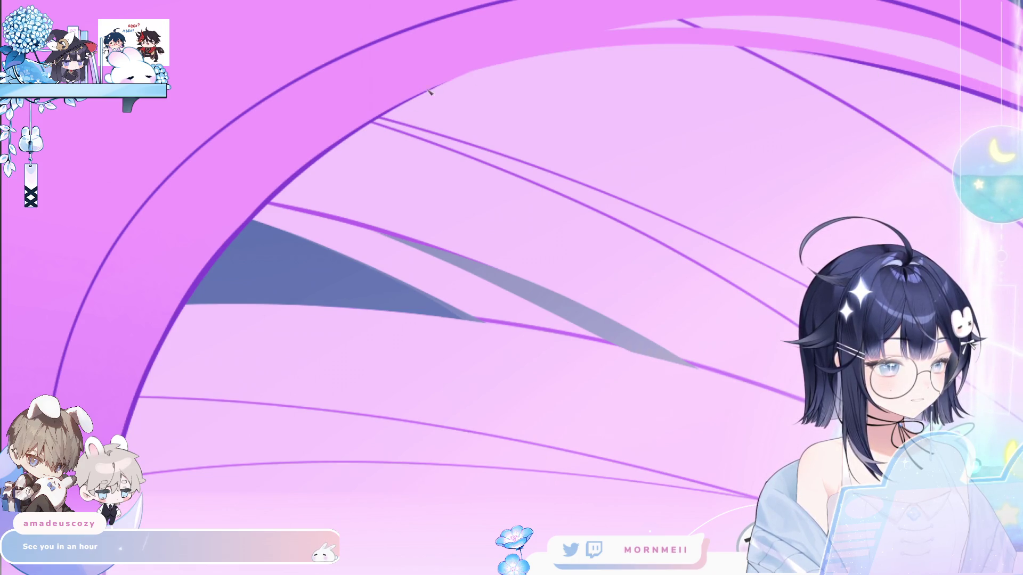
pyautogui.click(359, 178)
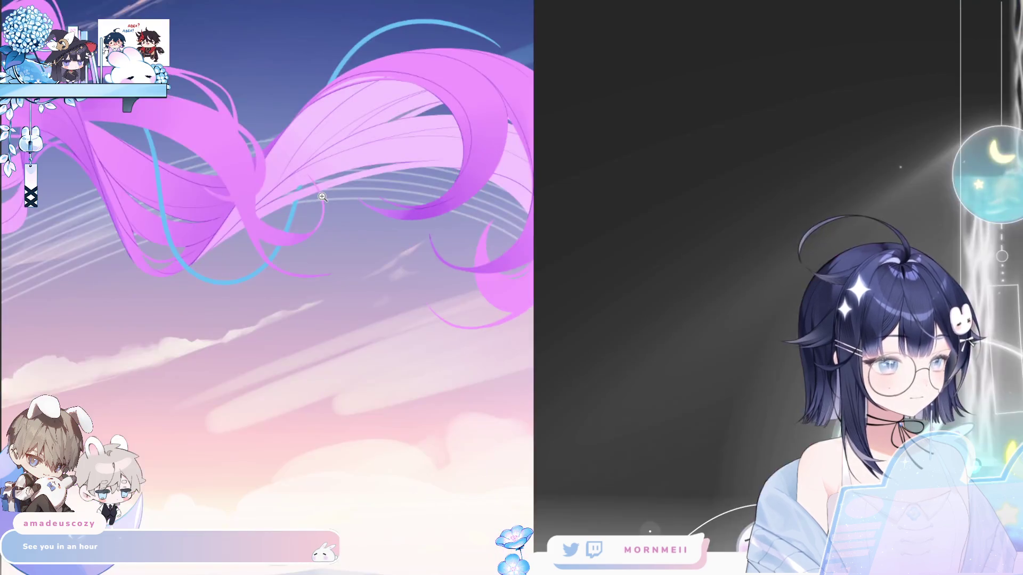
pyautogui.click(612, 175)
pyautogui.click(612, 175)
pyautogui.click(468, 212)
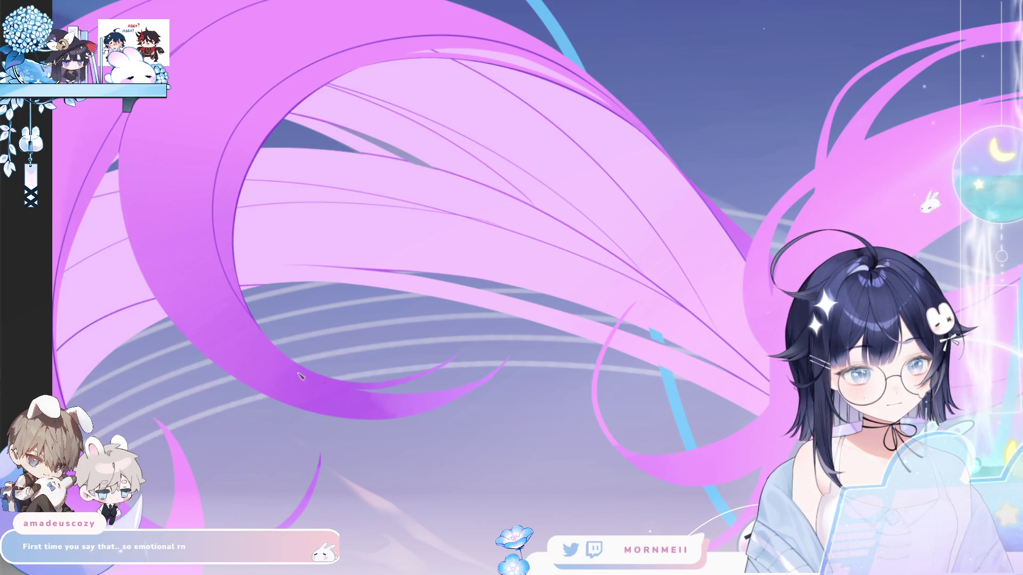
pyautogui.press('m')
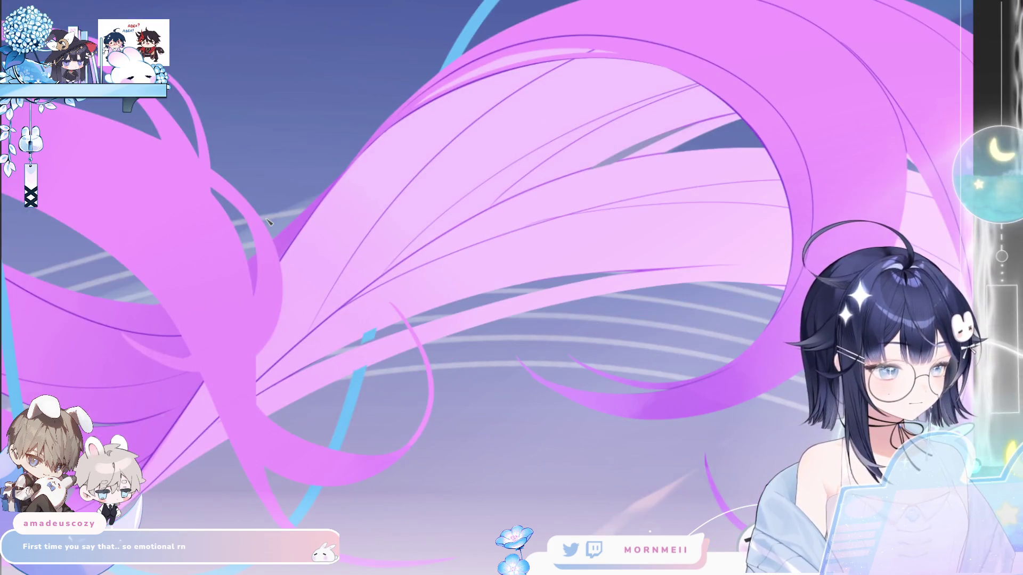
pyautogui.press('m')
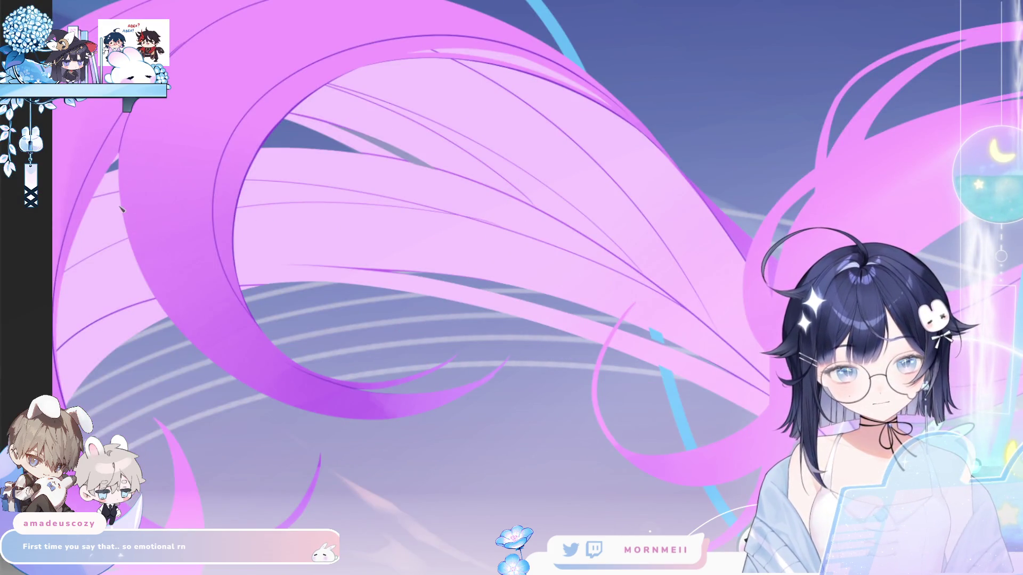
pyautogui.moveTo(126, 345); pyautogui.dragTo(226, 279)
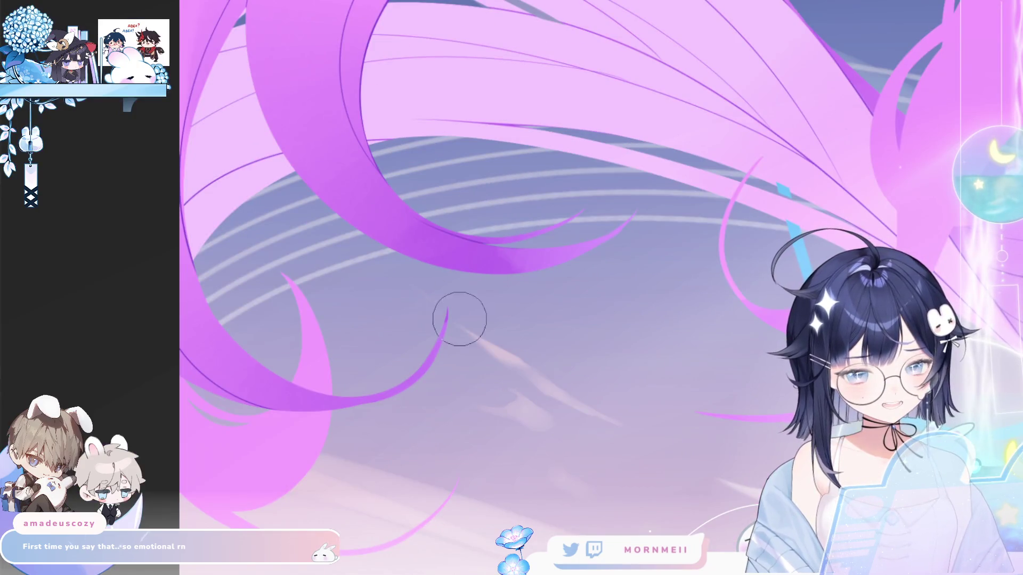
pyautogui.click(394, 384)
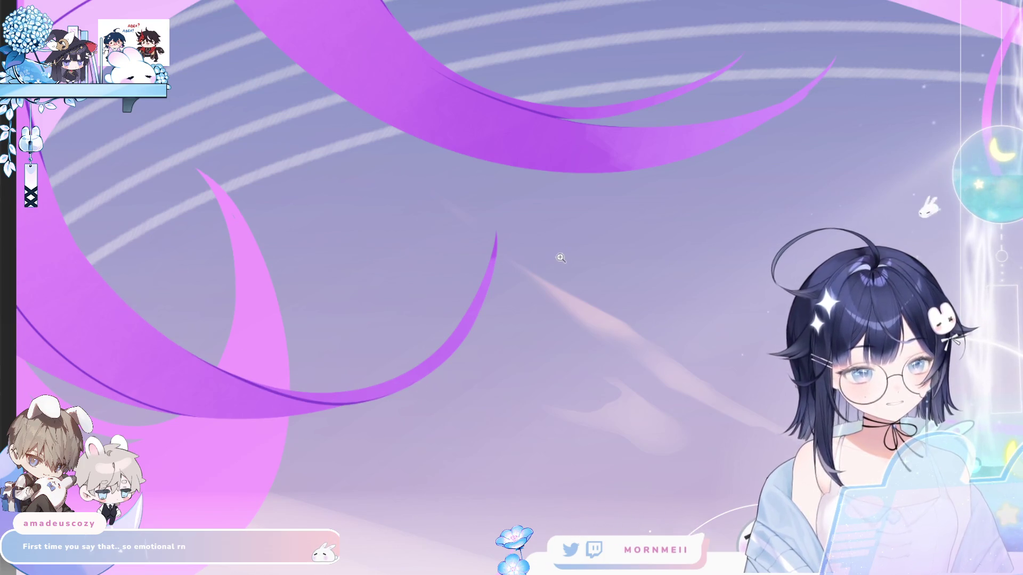
pyautogui.hotkey('ctrl', '0')
pyautogui.press('m')
pyautogui.press('m')
pyautogui.scroll(1, 531, 402)
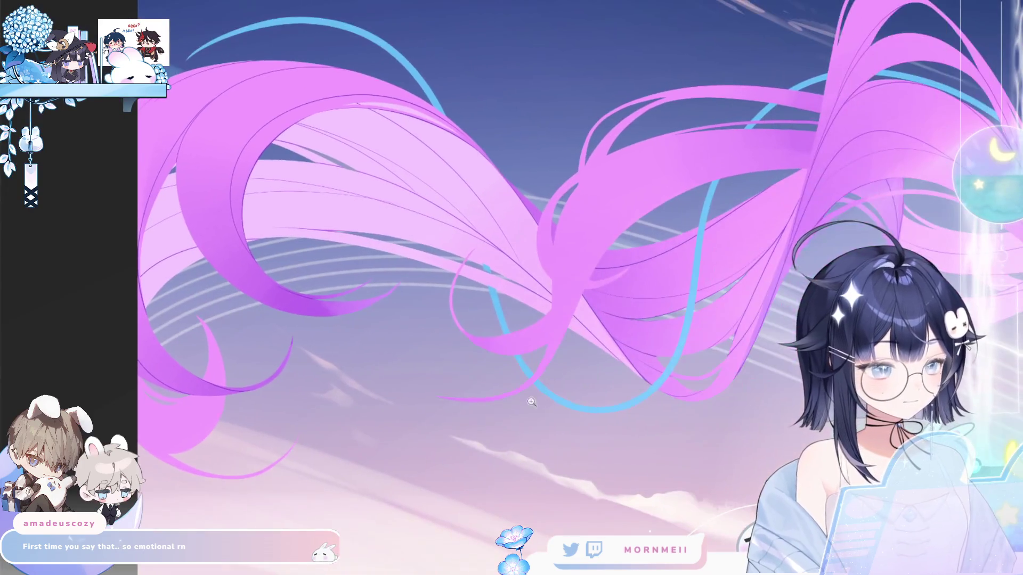
# Zoom in on the large pink hair loop and trace a dark purple line down its left edge.
pyautogui.click(243, 175)
pyautogui.click(228, 234)
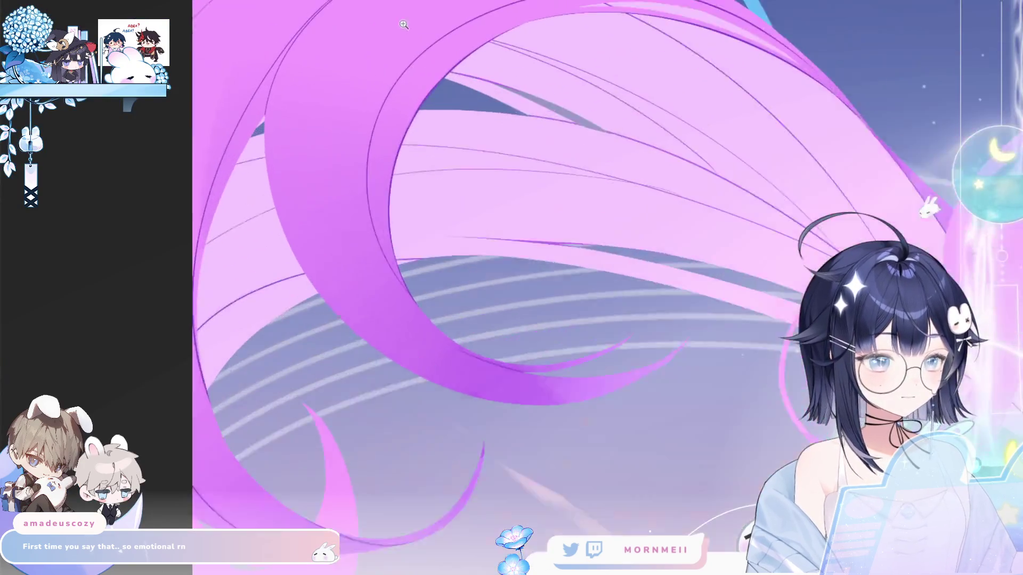
pyautogui.keyDown('alt'); pyautogui.click(246, 242); pyautogui.keyUp('alt')
pyautogui.click(251, 232)
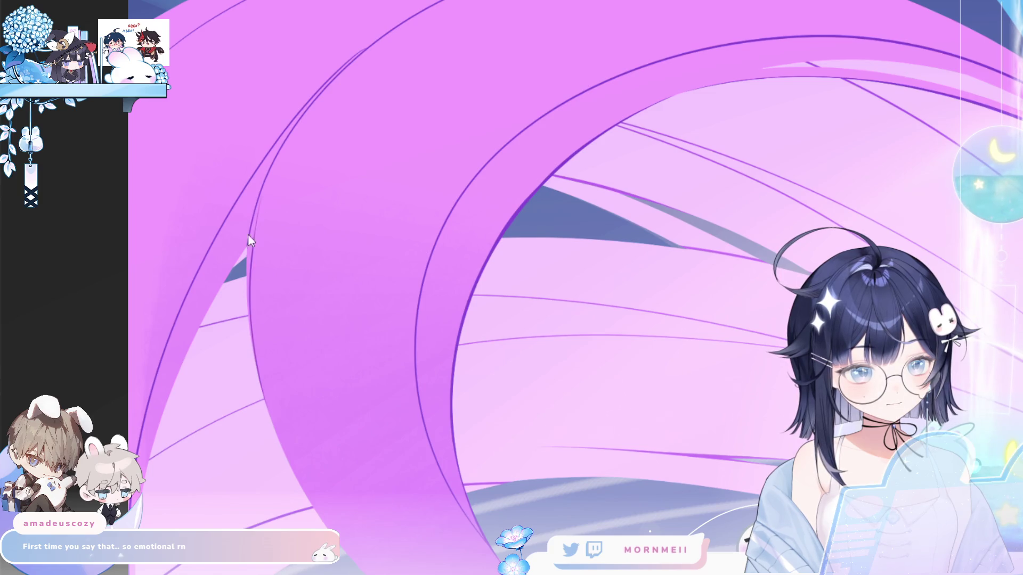
pyautogui.moveTo(252, 230); pyautogui.dragTo(253, 330)
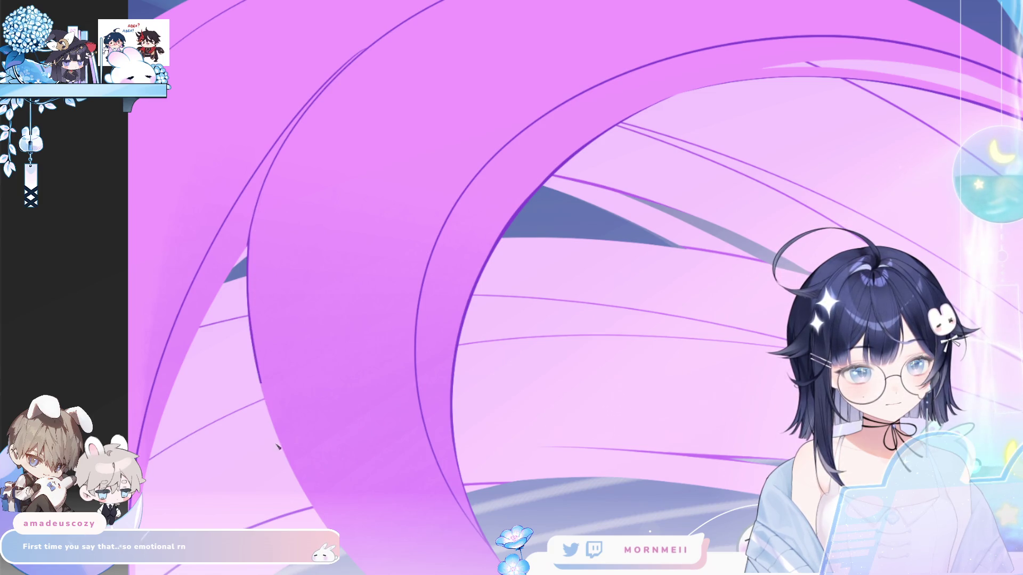
pyautogui.moveTo(276, 447); pyautogui.dragTo(277, 445)
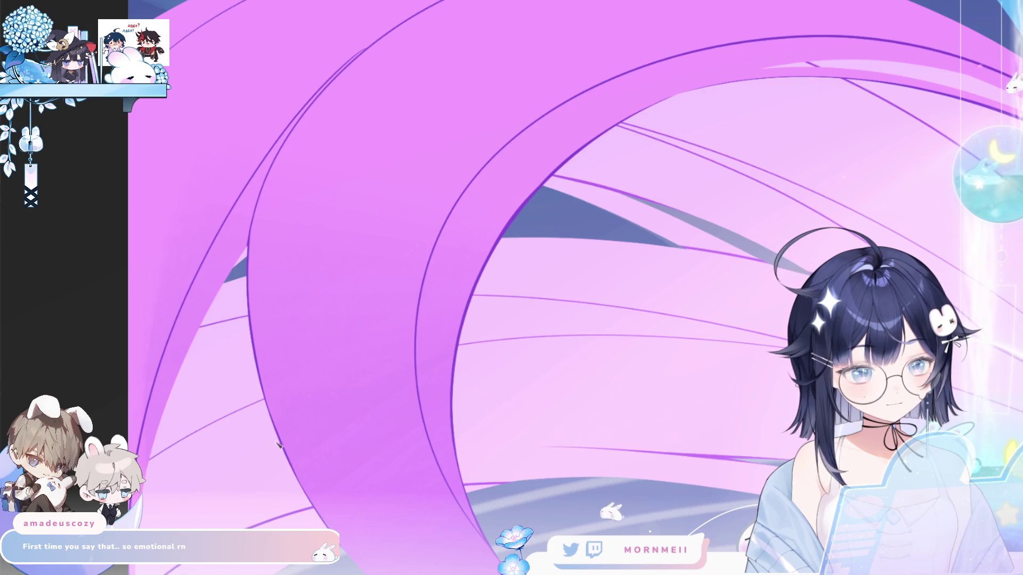
pyautogui.scroll(-3, 239, 275)
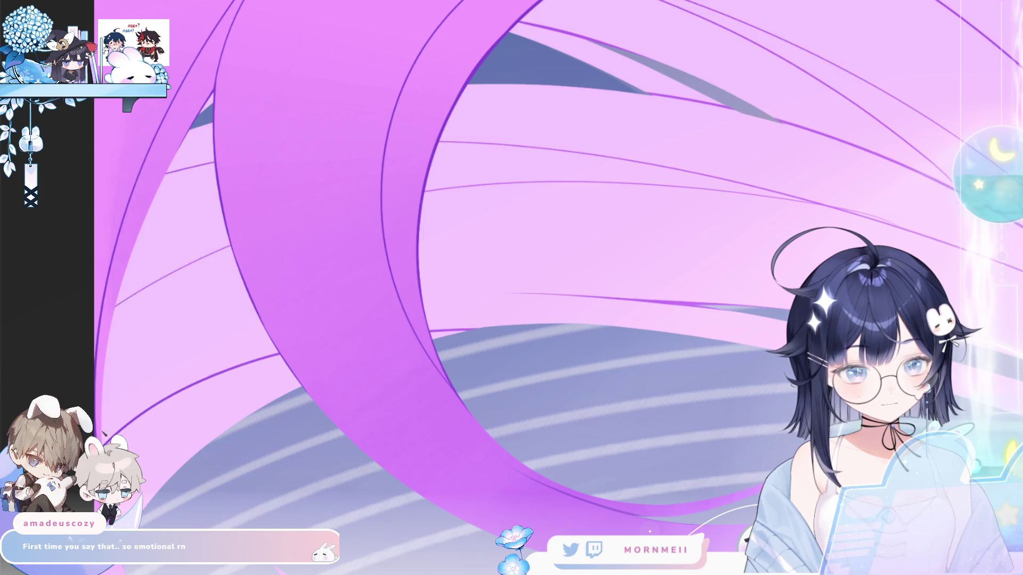
pyautogui.scroll(2, 113, 389)
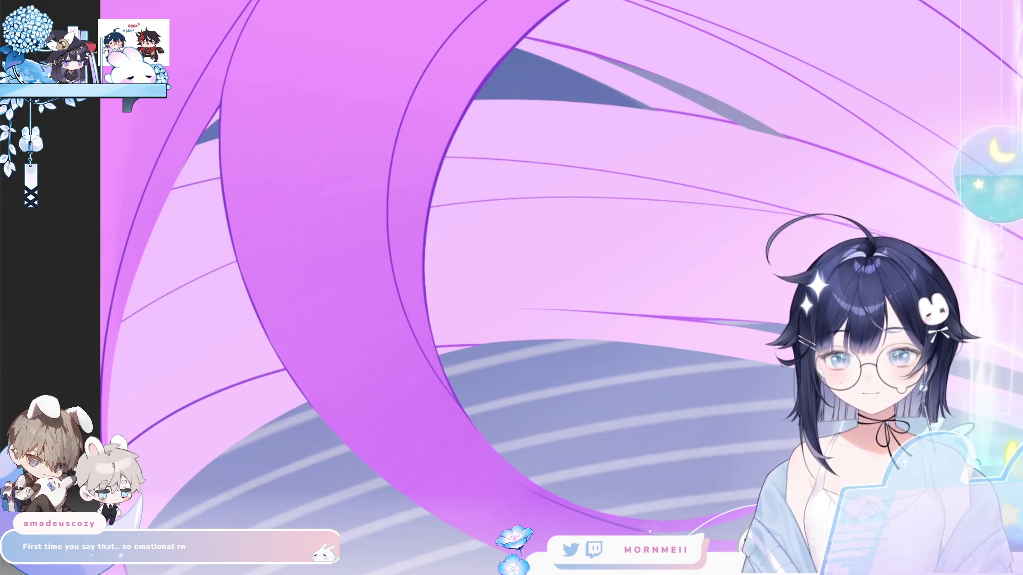